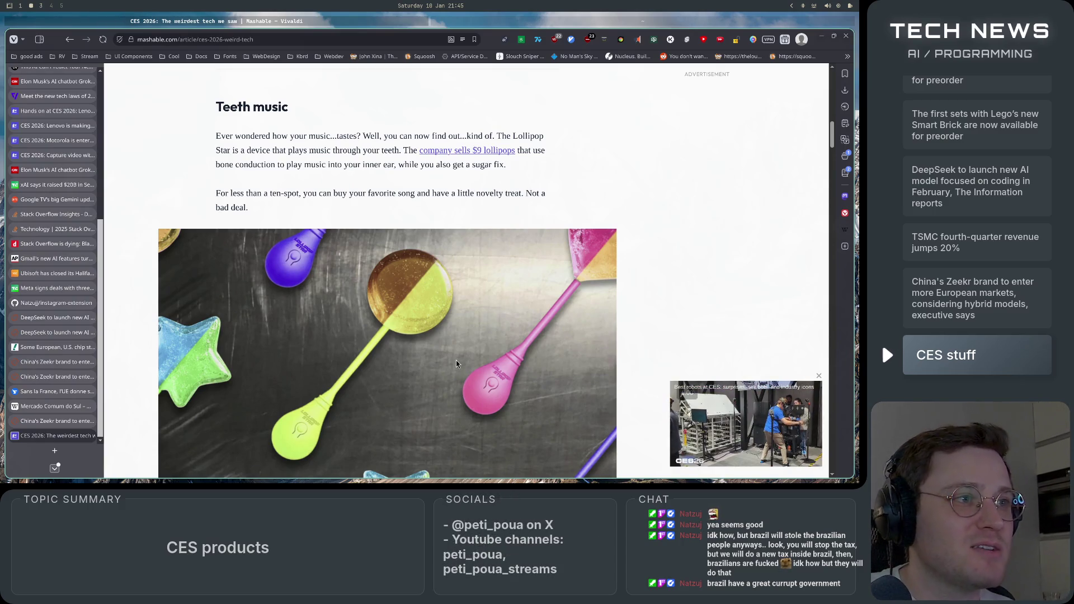
# Step: Scroll down the Mashable article from Teeth music toward the Brain-sensing headphones section
pyautogui.scroll(-2, 631, 369)
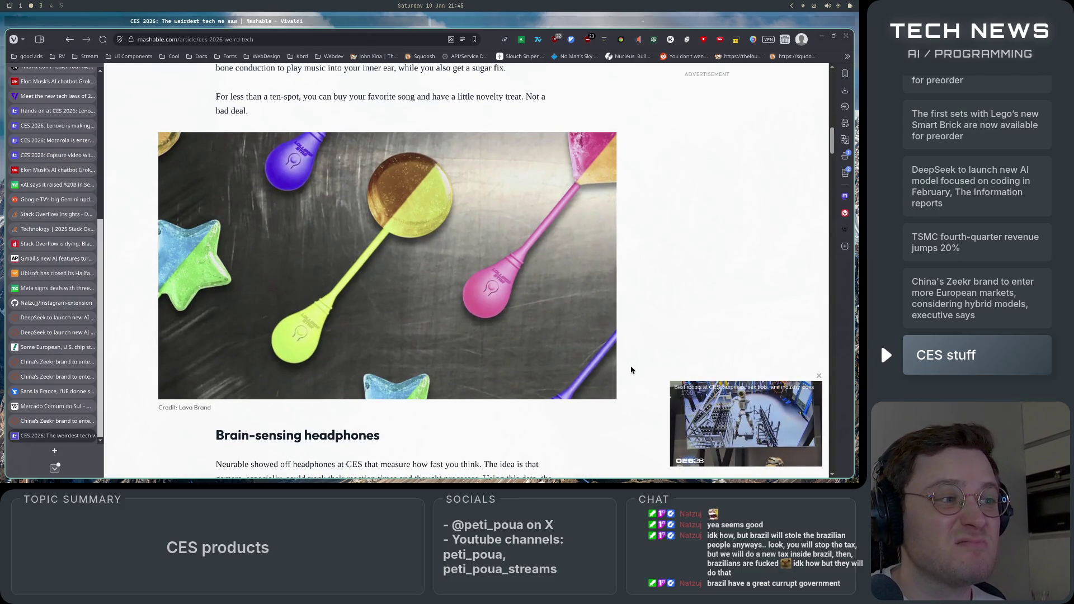
pyautogui.scroll(-2, 631, 370)
pyautogui.scroll(-3, 631, 370)
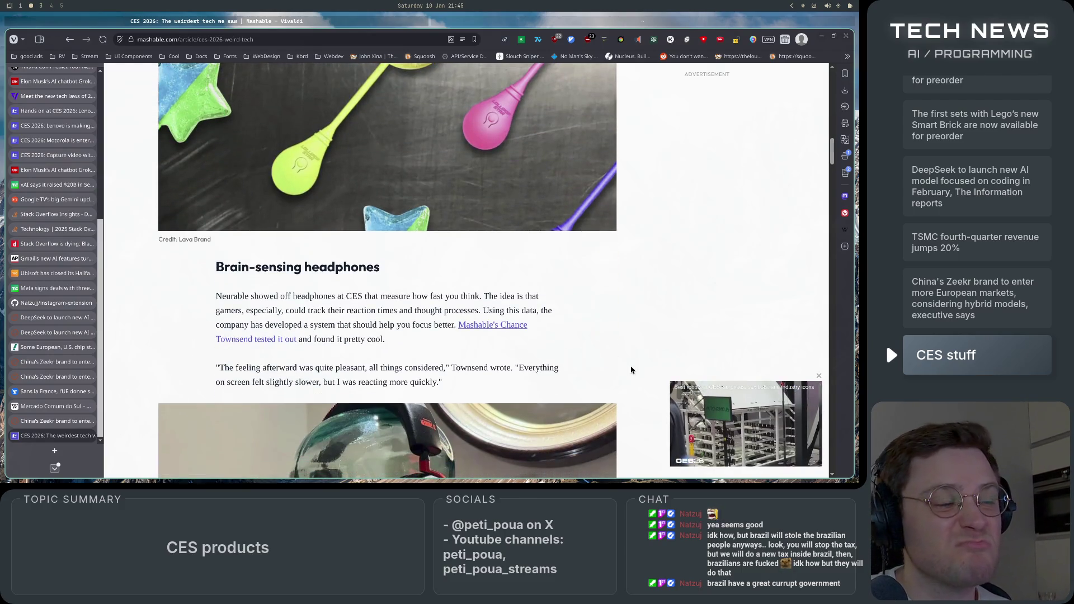
pyautogui.scroll(-2, 631, 370)
pyautogui.scroll(-1, 631, 369)
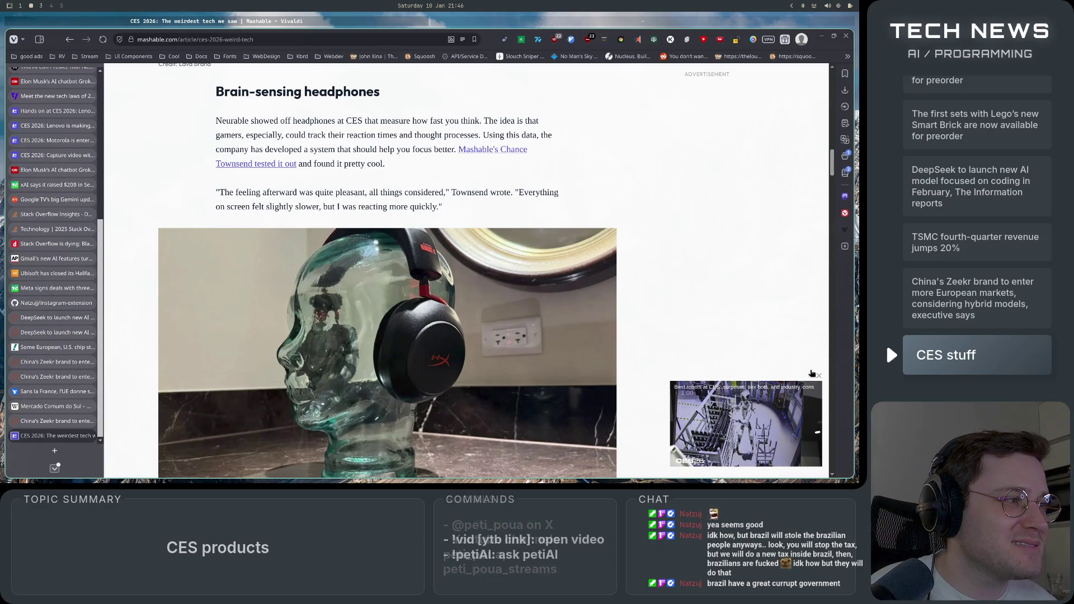
pyautogui.scroll(3, 616, 380)
pyautogui.scroll(6, 603, 377)
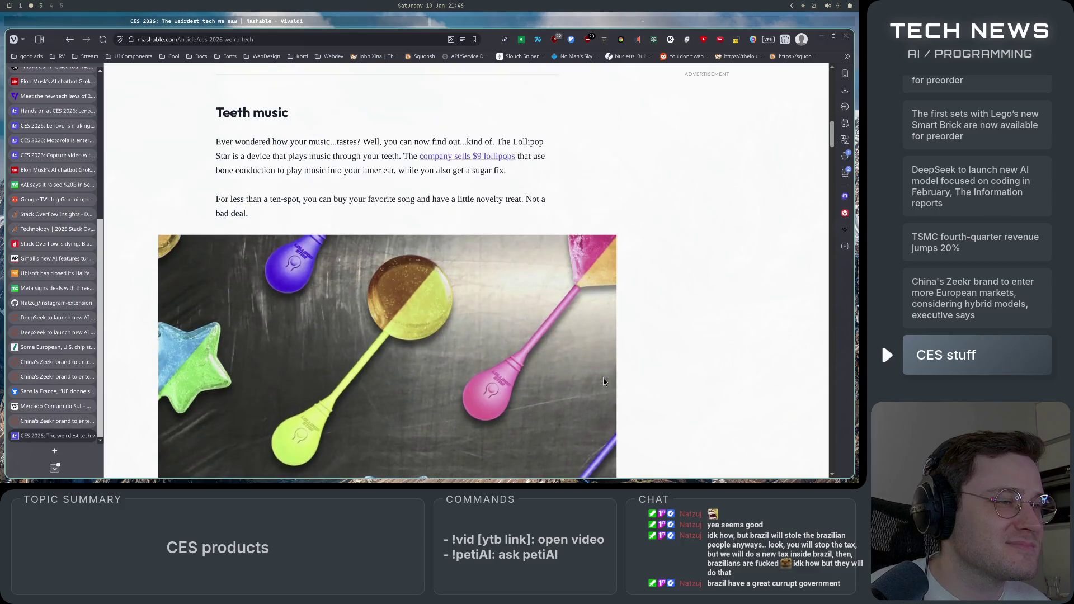
pyautogui.scroll(-7, 603, 377)
pyautogui.scroll(-2, 608, 379)
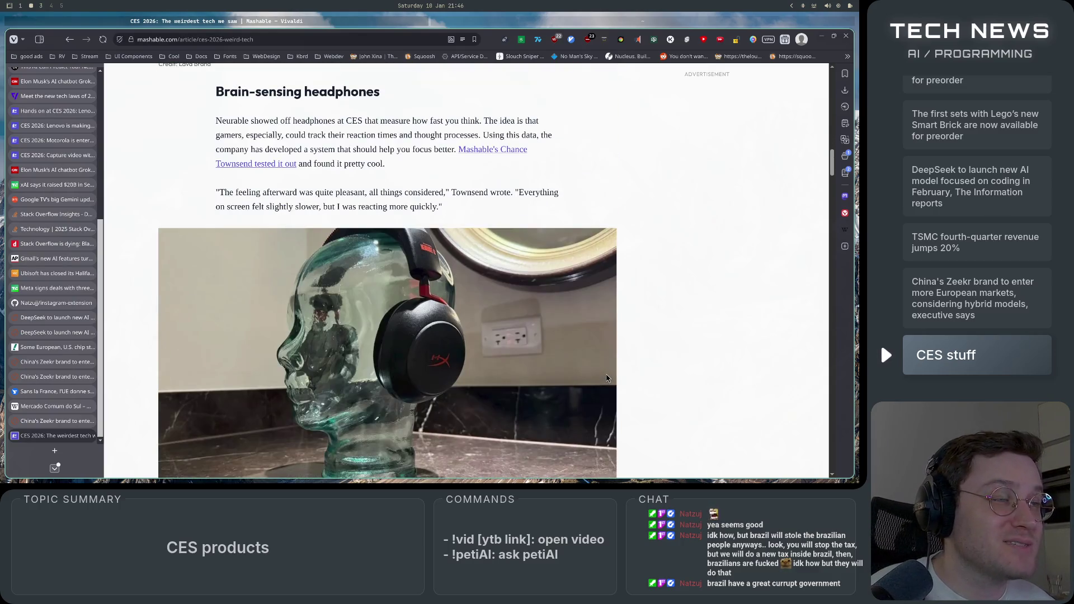
pyautogui.scroll(-5, 609, 378)
pyautogui.scroll(6, 610, 377)
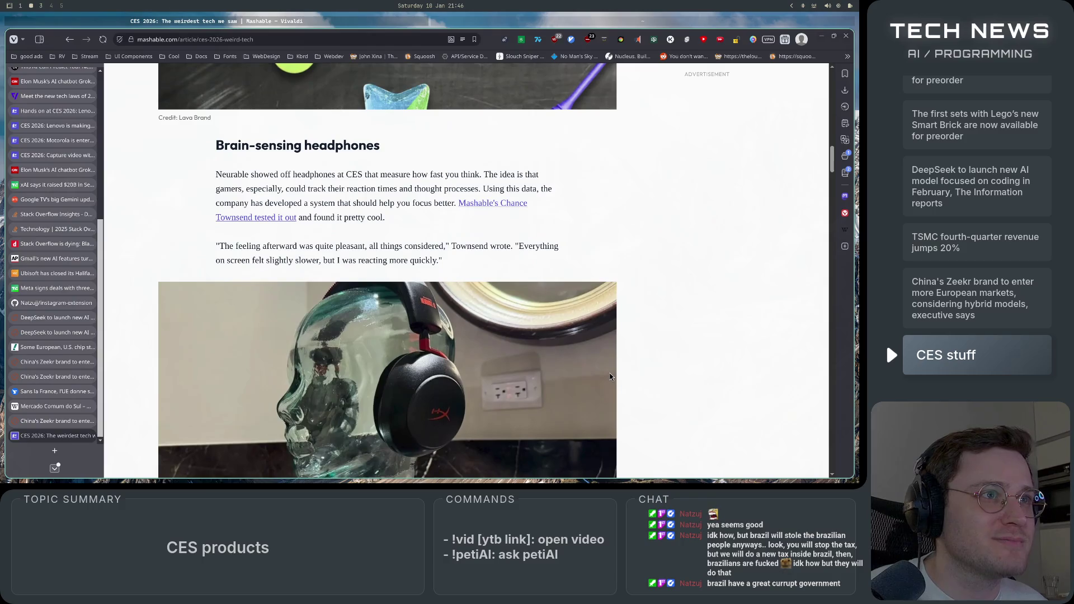
pyautogui.scroll(-2, 610, 377)
pyautogui.scroll(1, 610, 377)
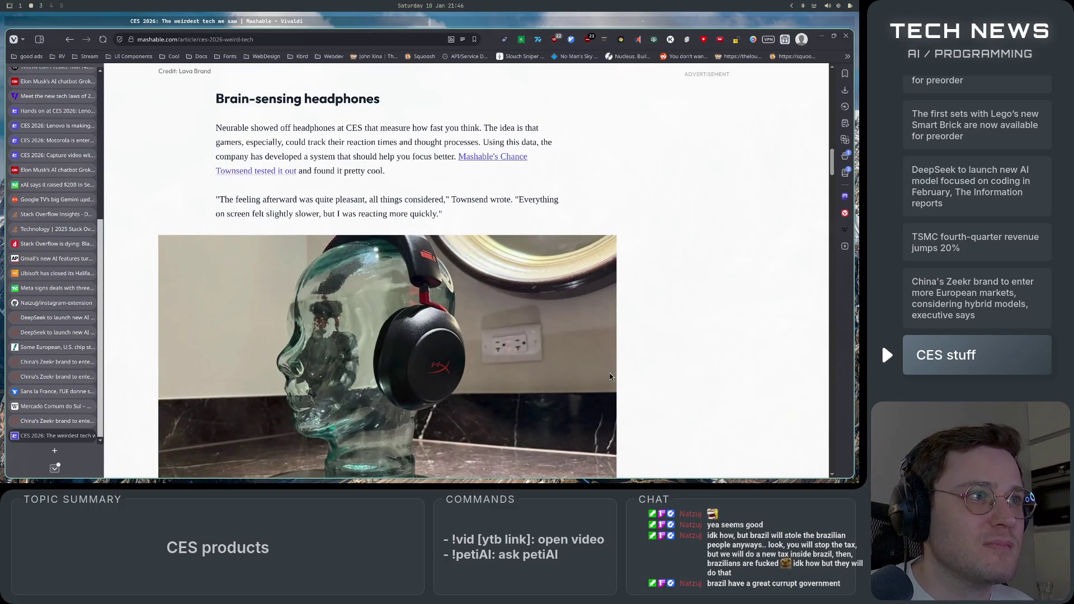
# Step: Highlight the afterward quote and the Brain-sensing headphones heading and opening line, then continue down
pyautogui.moveTo(219, 199); pyautogui.dragTo(451, 212)
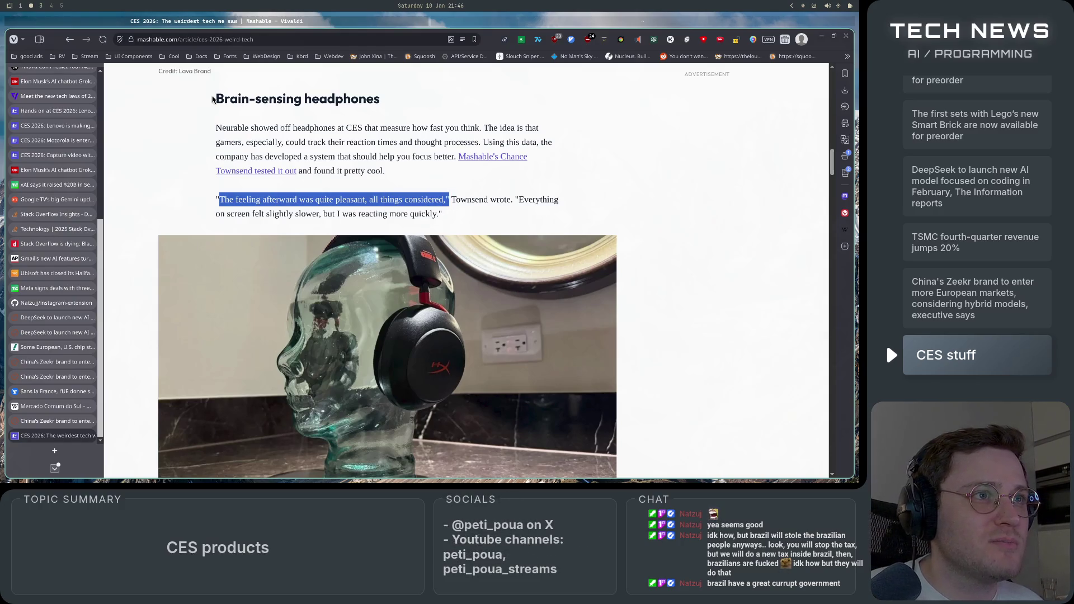
pyautogui.moveTo(214, 101); pyautogui.dragTo(392, 104)
pyautogui.moveTo(234, 133)
pyautogui.mouseDown()
pyautogui.moveTo(567, 133)
pyautogui.moveTo(441, 144)
pyautogui.moveTo(576, 149)
pyautogui.mouseUp()
pyautogui.scroll(-5, 590, 252)
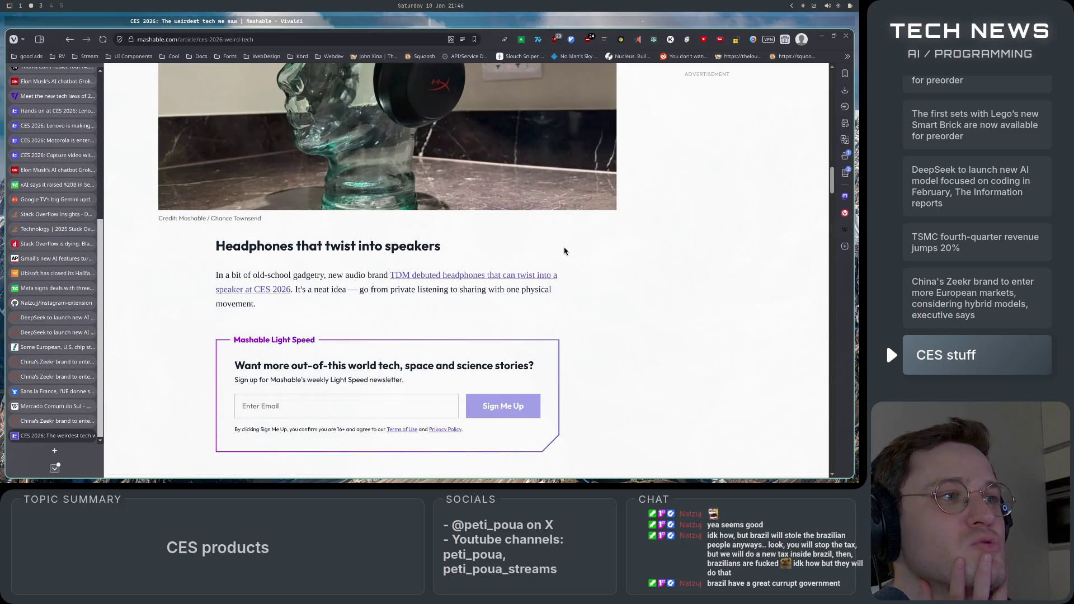
# Step: Scroll past the ultrasonic chef's knife and Panda companion bots entries to The AI soulmate
pyautogui.scroll(-8, 638, 309)
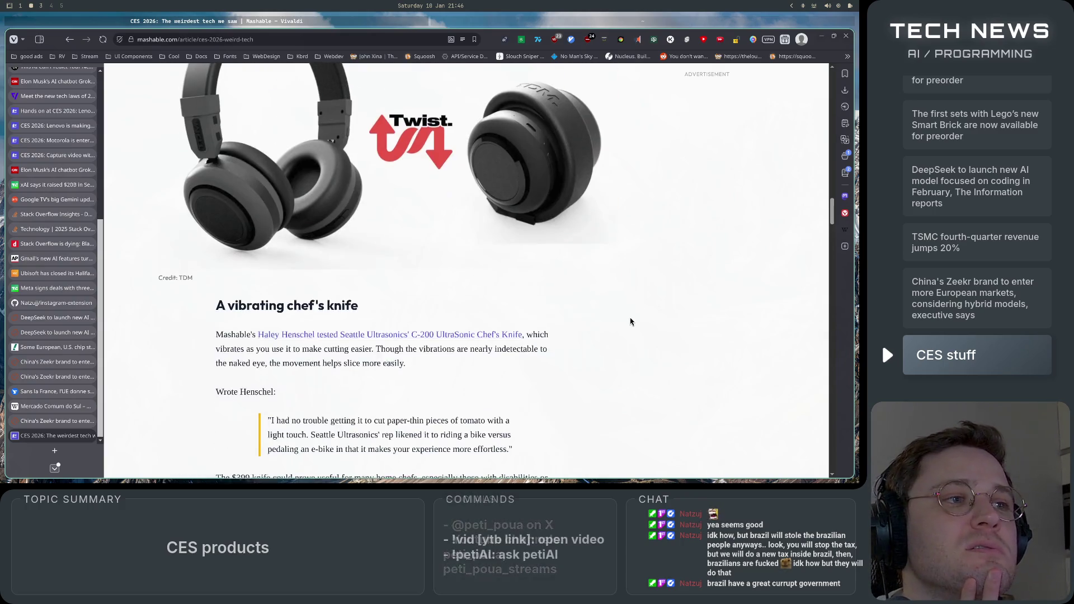
pyautogui.scroll(2, 632, 318)
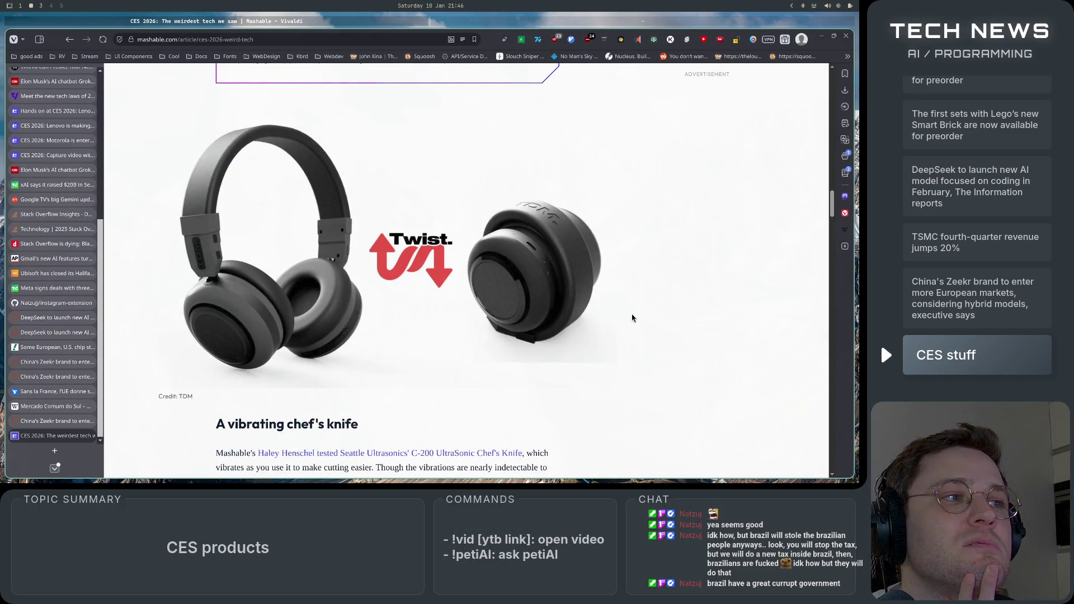
pyautogui.scroll(-5, 632, 318)
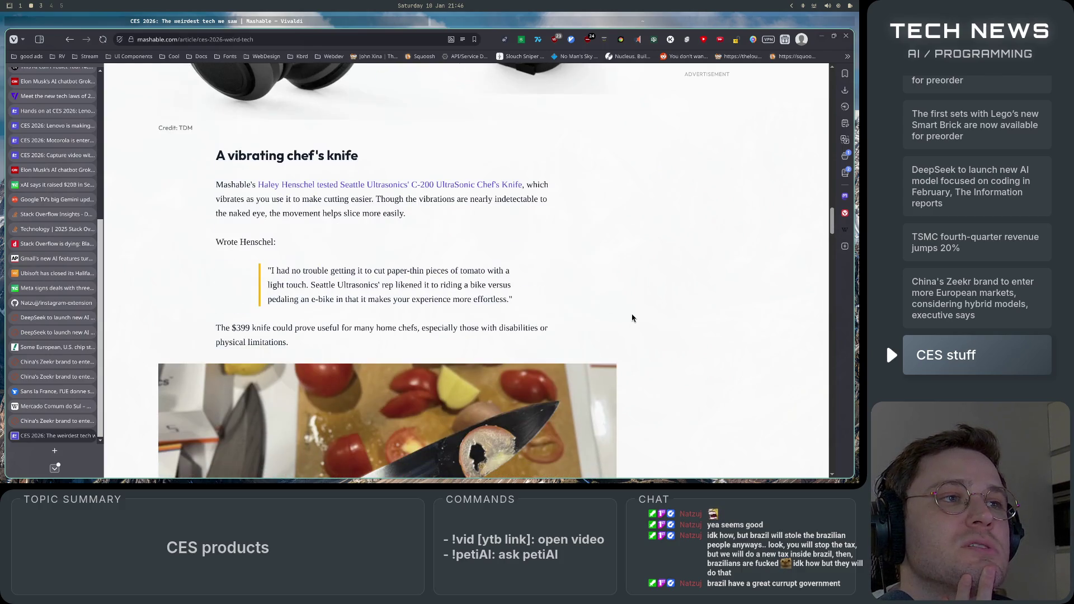
pyautogui.scroll(-4, 632, 318)
pyautogui.scroll(3, 632, 318)
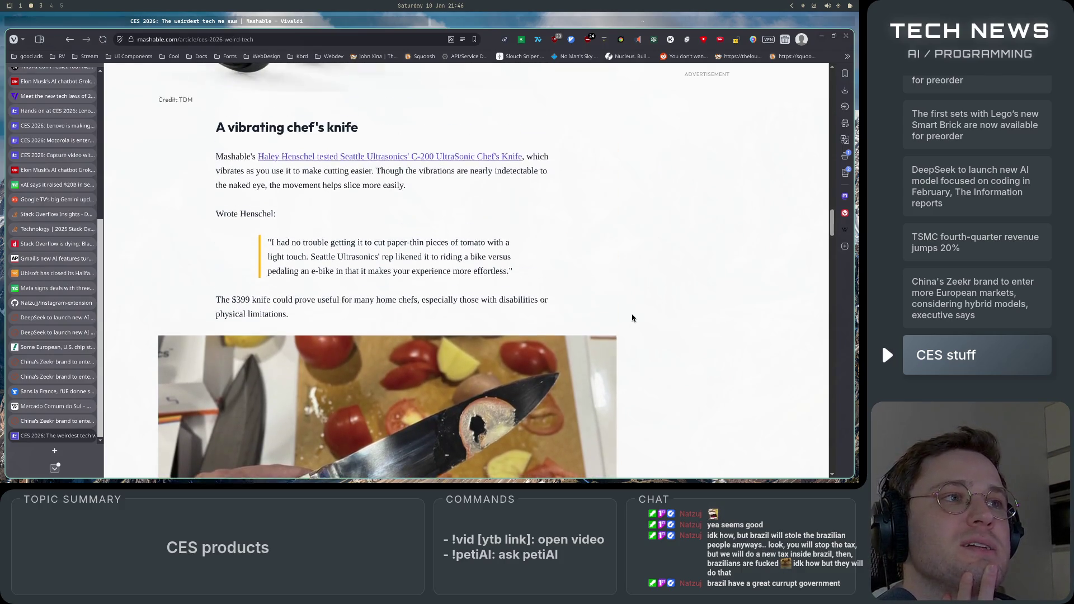
pyautogui.scroll(-6, 632, 317)
pyautogui.scroll(5, 632, 318)
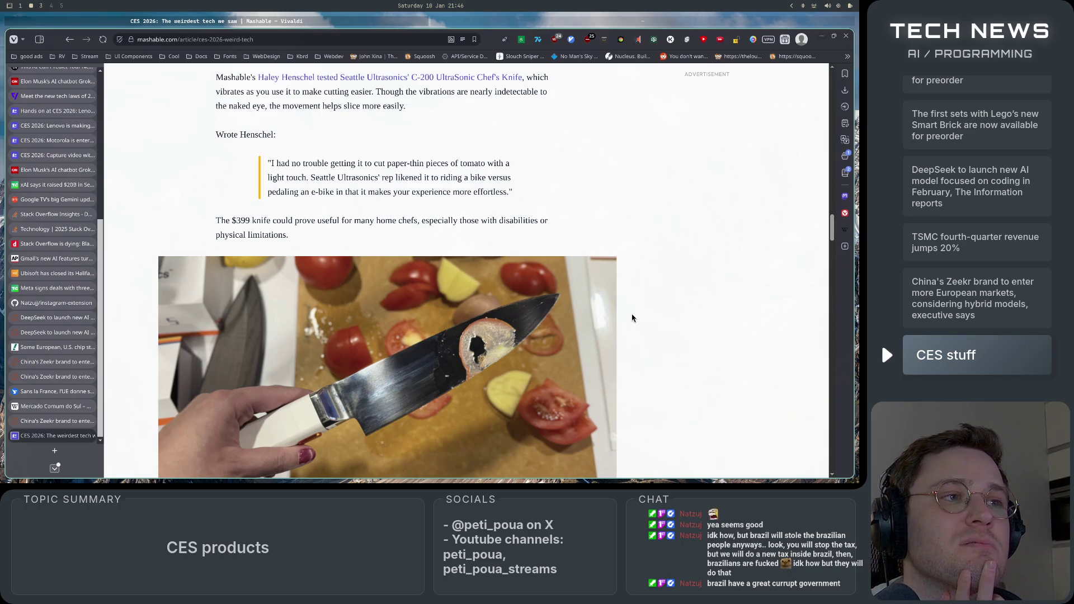
pyautogui.scroll(-7, 517, 294)
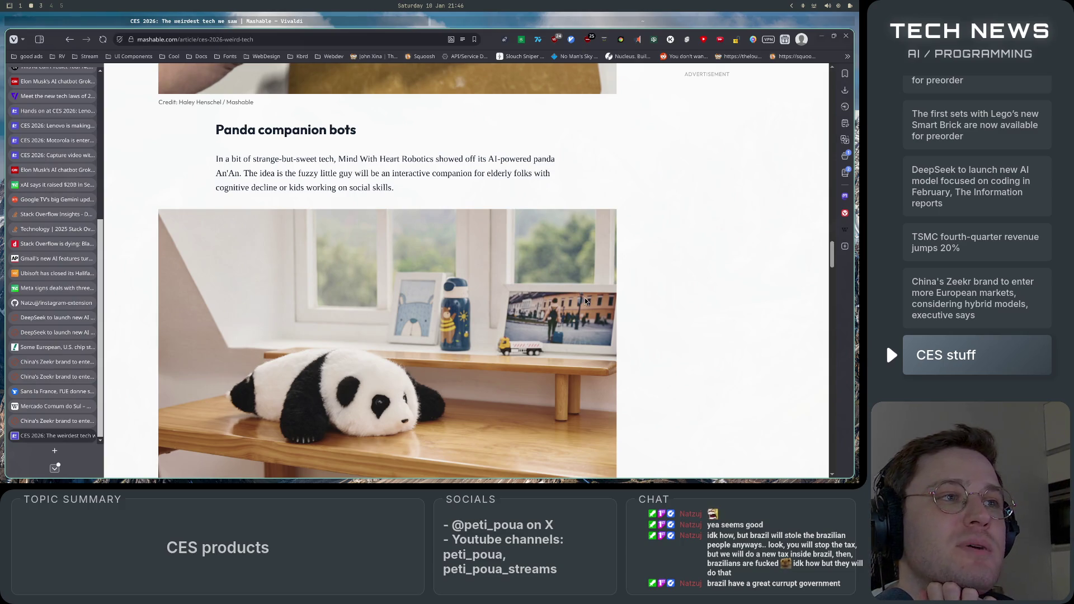
pyautogui.scroll(-3, 672, 315)
pyautogui.scroll(3, 674, 318)
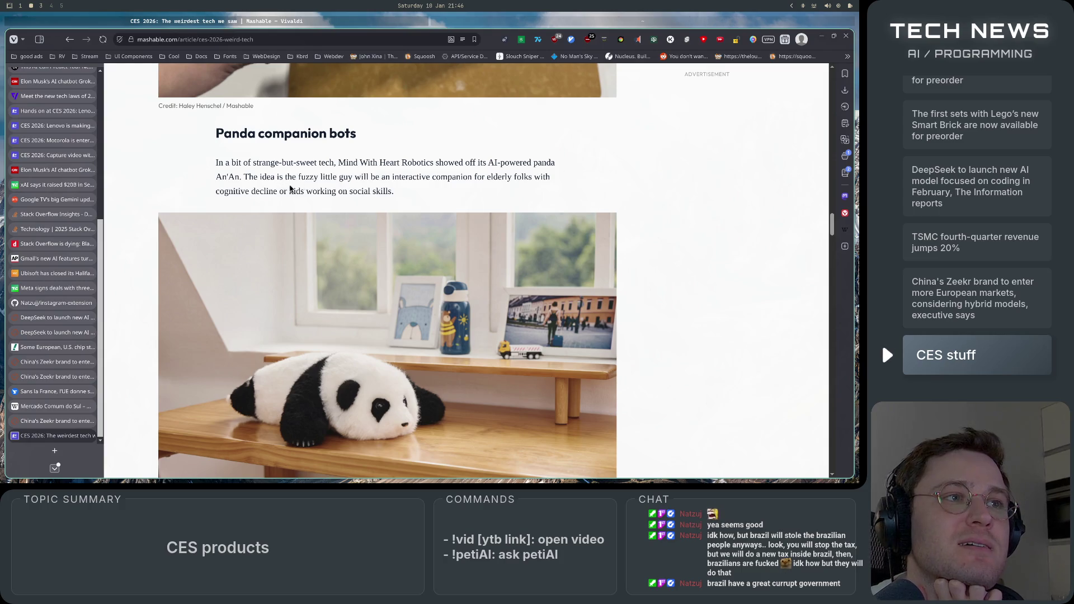
pyautogui.scroll(-5, 666, 296)
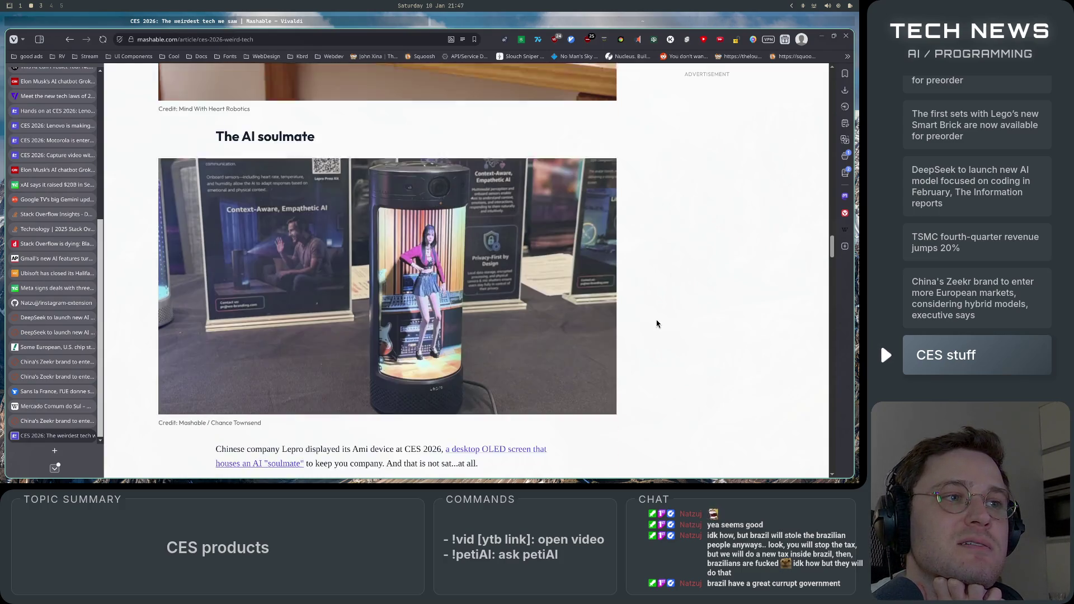
# Step: Highlight, then clear, the sentences about Lepro's Ami and a physical AI companion
pyautogui.scroll(-1, 657, 323)
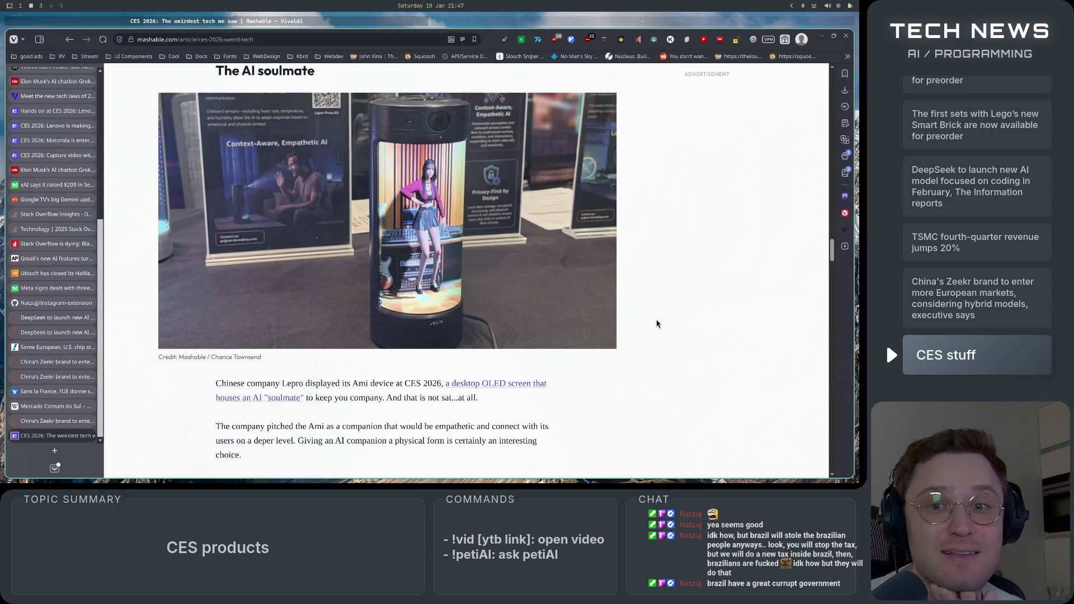
pyautogui.scroll(1, 657, 324)
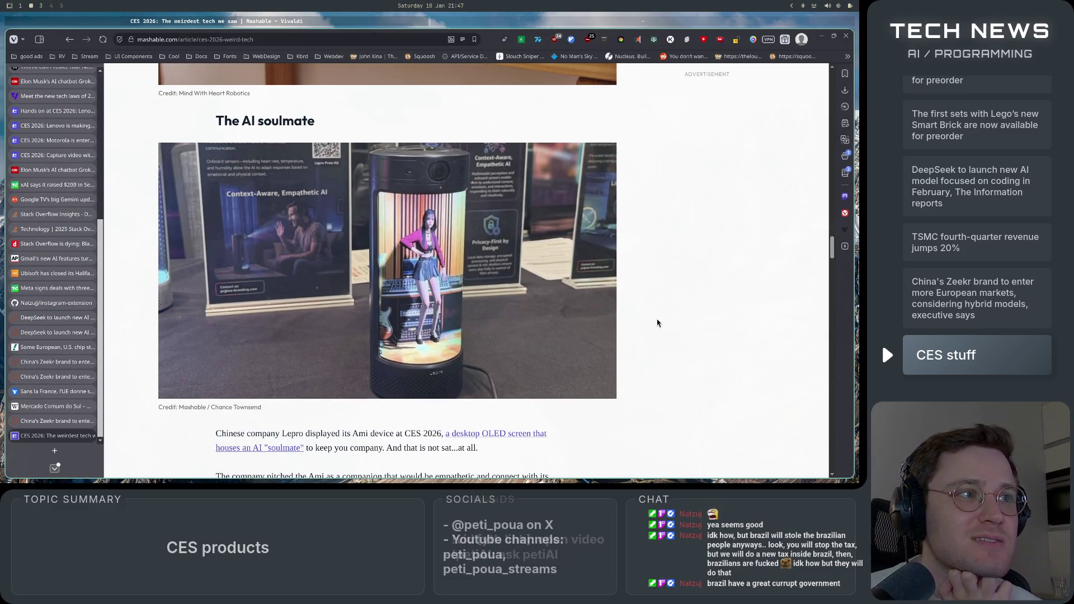
pyautogui.scroll(-2, 438, 287)
pyautogui.scroll(1, 438, 287)
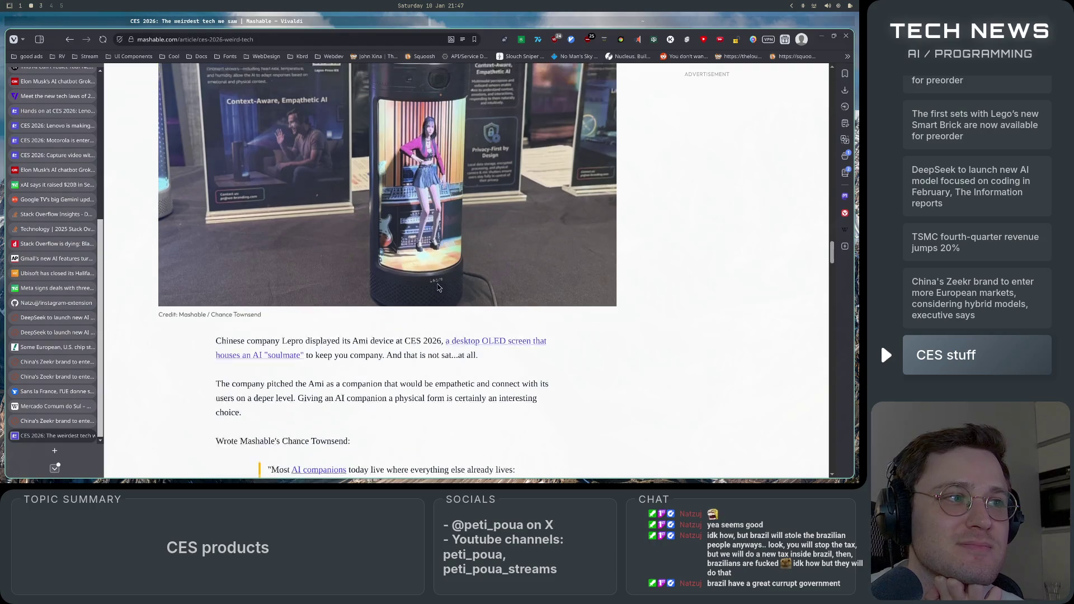
pyautogui.moveTo(207, 391)
pyautogui.mouseDown()
pyautogui.moveTo(476, 400)
pyautogui.moveTo(441, 398)
pyautogui.moveTo(447, 388)
pyautogui.moveTo(551, 390)
pyautogui.moveTo(297, 414)
pyautogui.moveTo(244, 400)
pyautogui.moveTo(329, 400)
pyautogui.mouseUp()
pyautogui.click(328, 401)
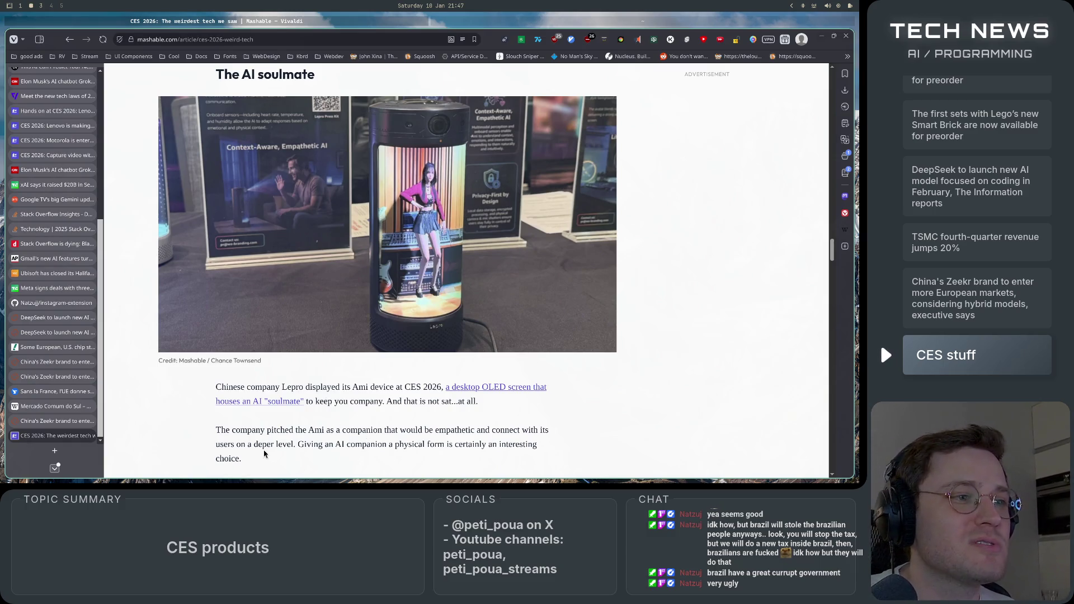
pyautogui.moveTo(236, 444); pyautogui.dragTo(534, 445)
pyautogui.click(532, 443)
pyautogui.moveTo(314, 444); pyautogui.dragTo(525, 461)
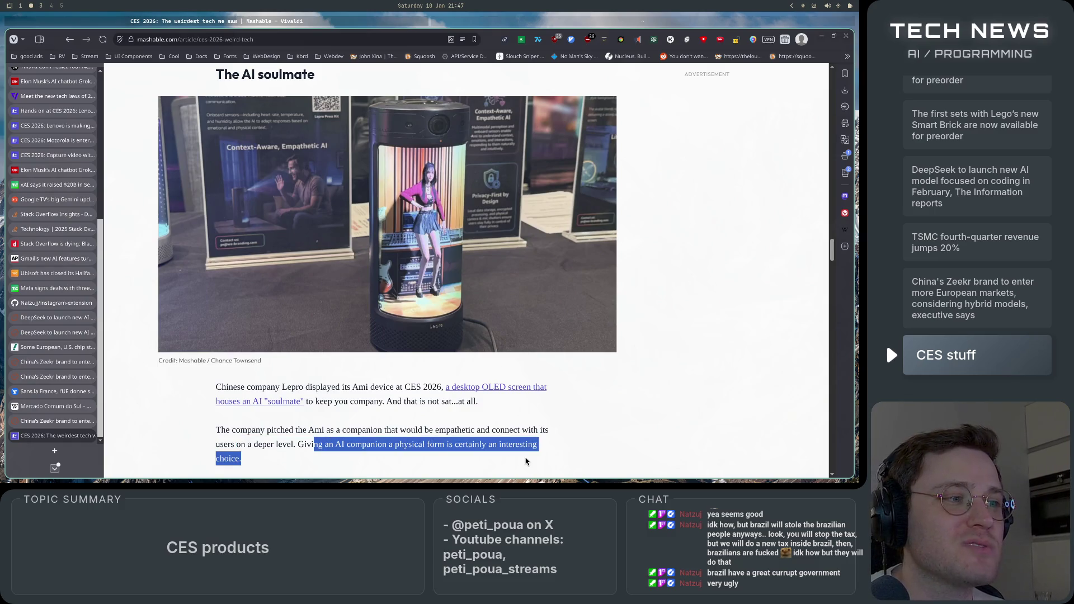
pyautogui.click(535, 460)
# Step: Read past the Ami quote to The OLED smart purse, selecting passages along the way
pyautogui.scroll(-3, 563, 452)
pyautogui.scroll(3, 563, 452)
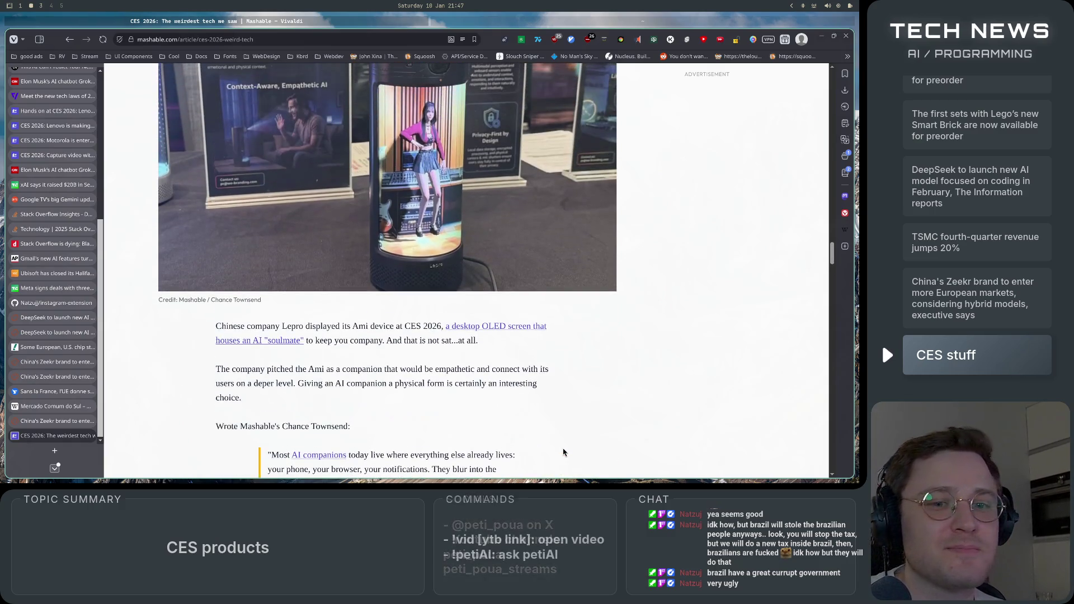
pyautogui.scroll(-4, 563, 451)
pyautogui.scroll(-3, 562, 448)
pyautogui.scroll(8, 563, 448)
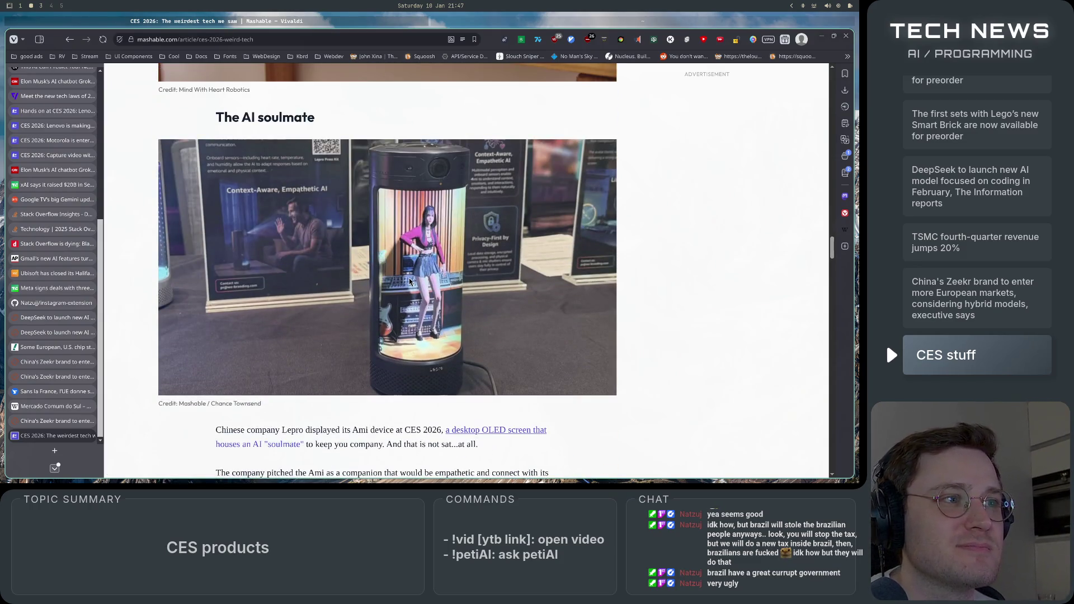
pyautogui.scroll(-6, 413, 379)
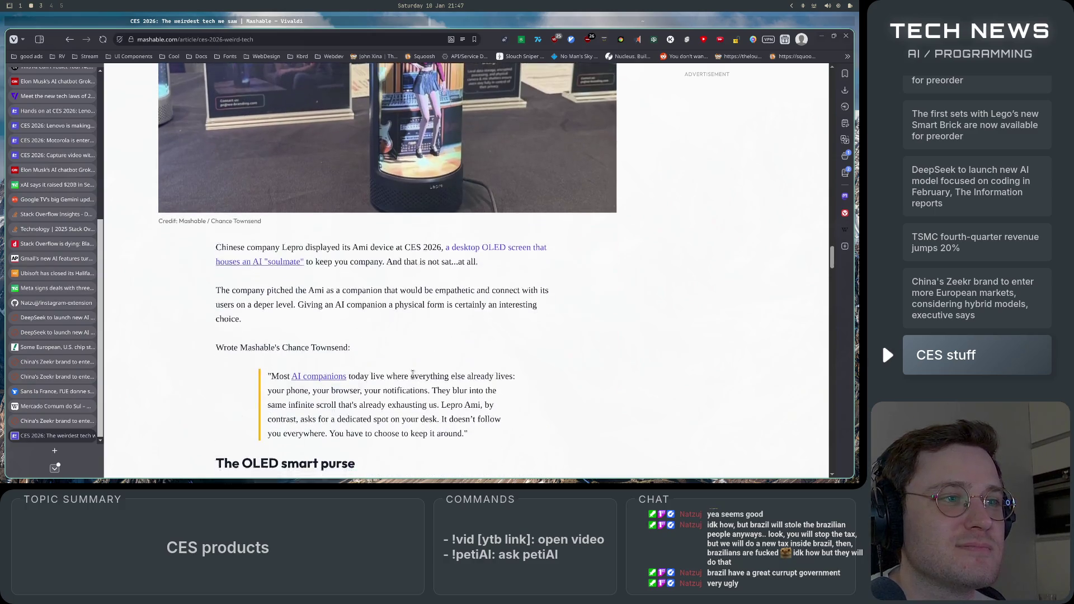
pyautogui.moveTo(260, 246)
pyautogui.mouseDown()
pyautogui.moveTo(464, 280)
pyautogui.moveTo(495, 303)
pyautogui.mouseUp()
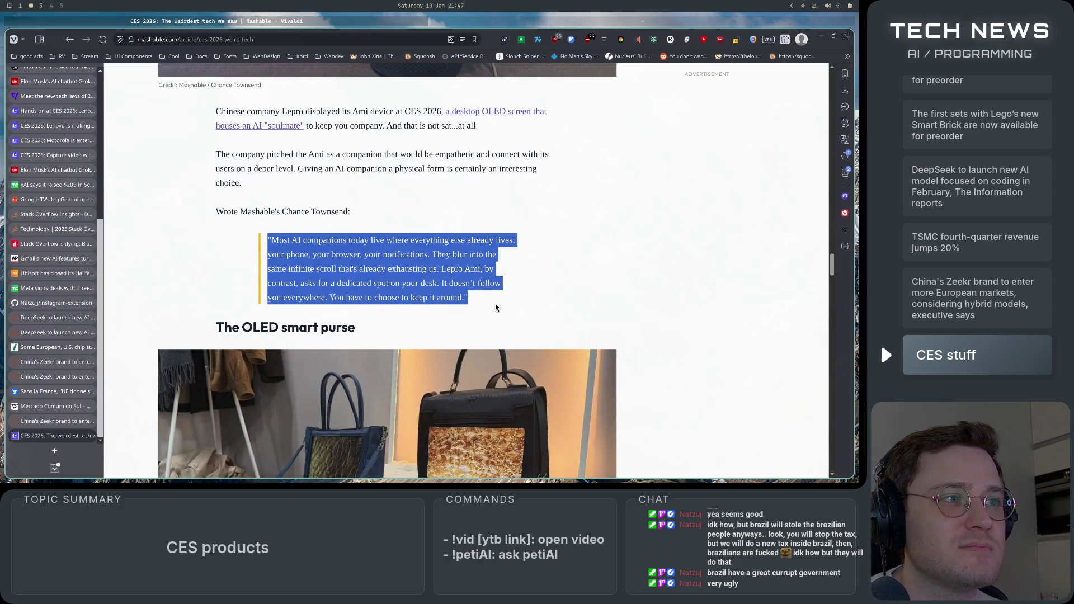
pyautogui.click(495, 304)
pyautogui.scroll(-3, 446, 366)
pyautogui.scroll(-1, 445, 363)
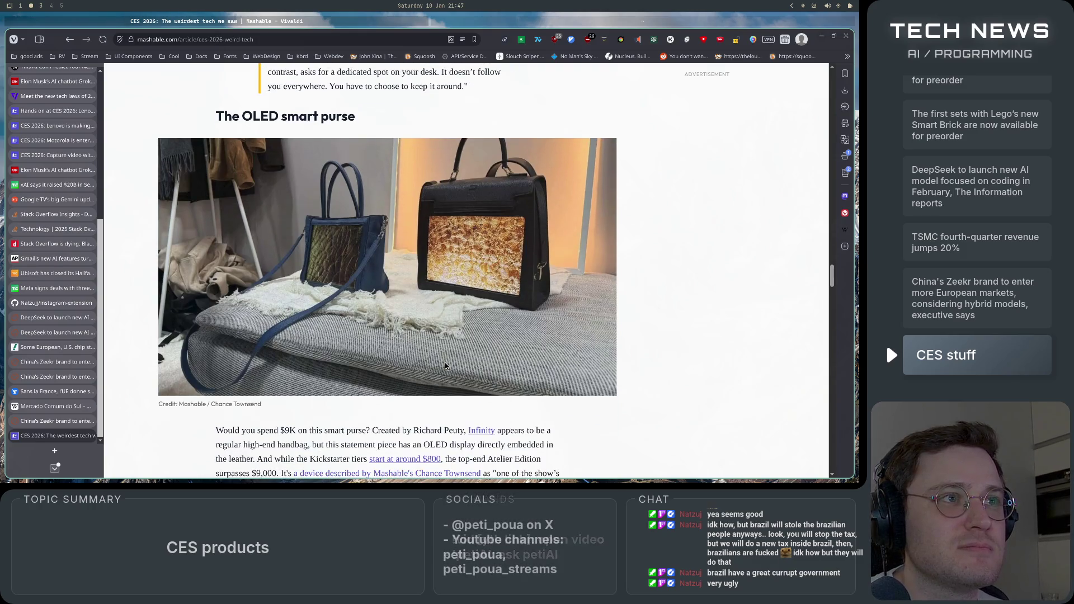
pyautogui.moveTo(216, 116); pyautogui.dragTo(417, 129)
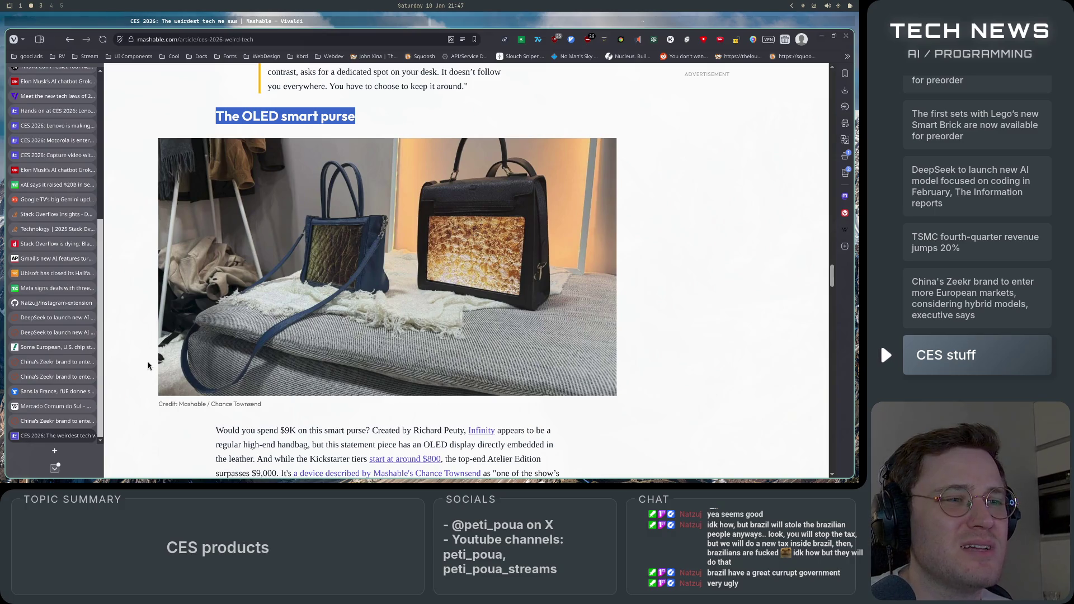
pyautogui.scroll(-11, 148, 367)
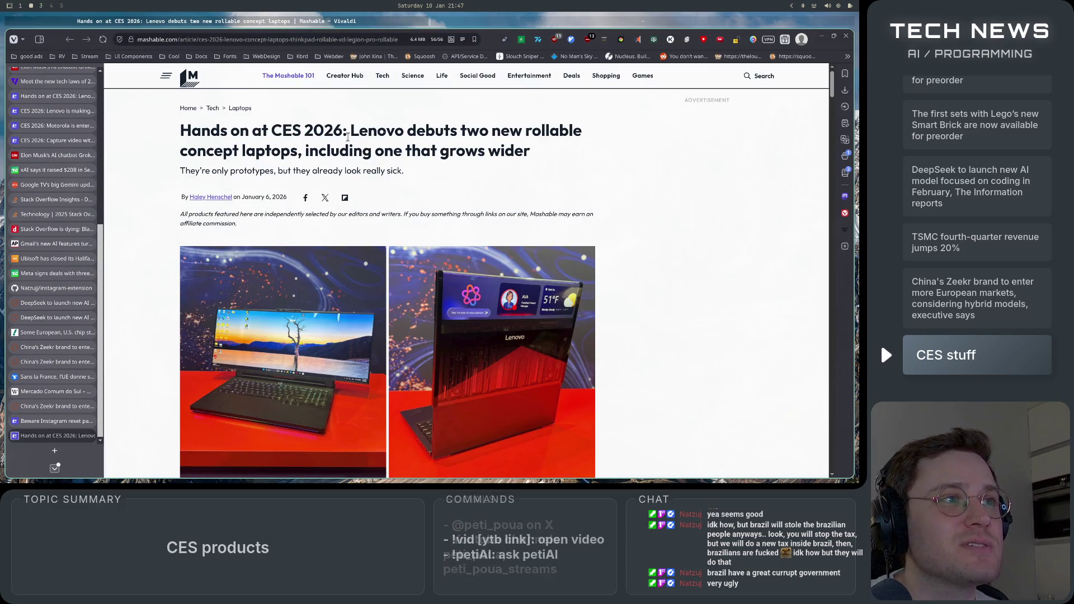
pyautogui.moveTo(377, 132)
pyautogui.mouseDown()
pyautogui.moveTo(588, 142)
pyautogui.moveTo(212, 152)
pyautogui.moveTo(481, 152)
pyautogui.moveTo(559, 163)
pyautogui.mouseUp()
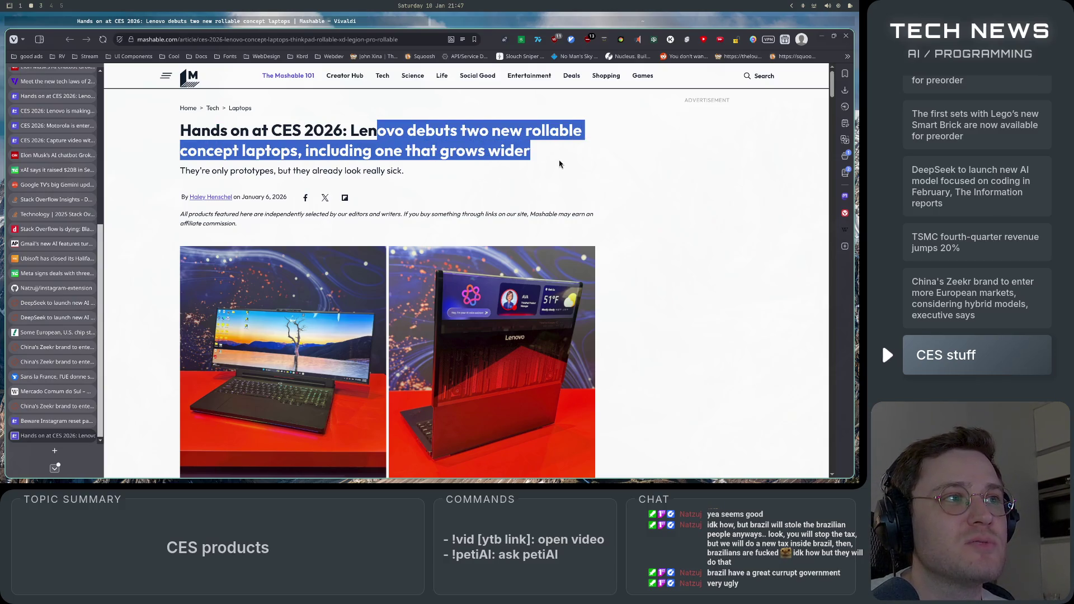
pyautogui.click(559, 164)
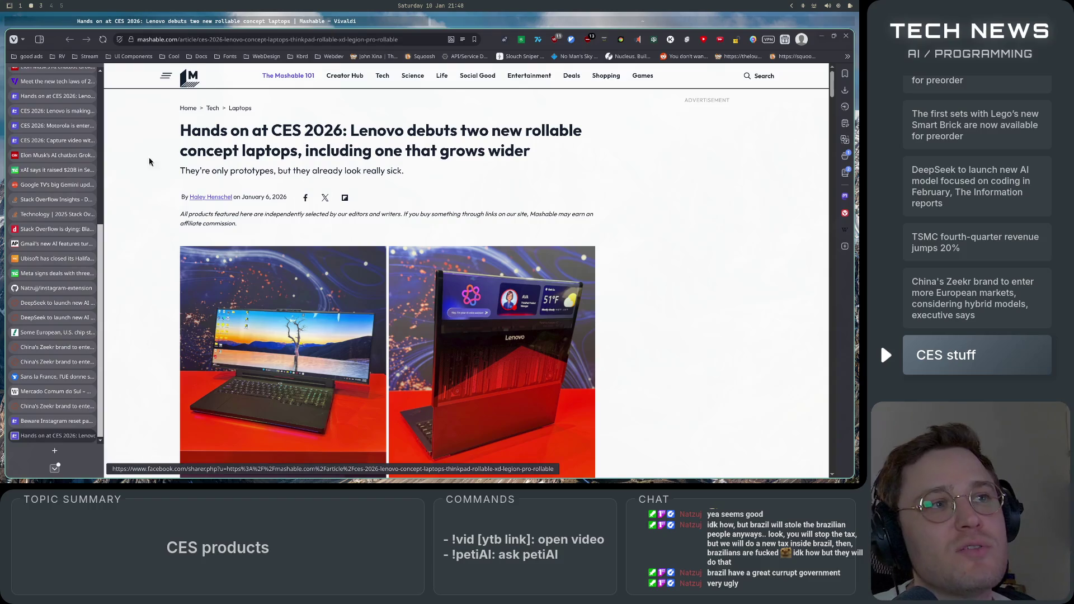
pyautogui.moveTo(186, 170); pyautogui.dragTo(406, 176)
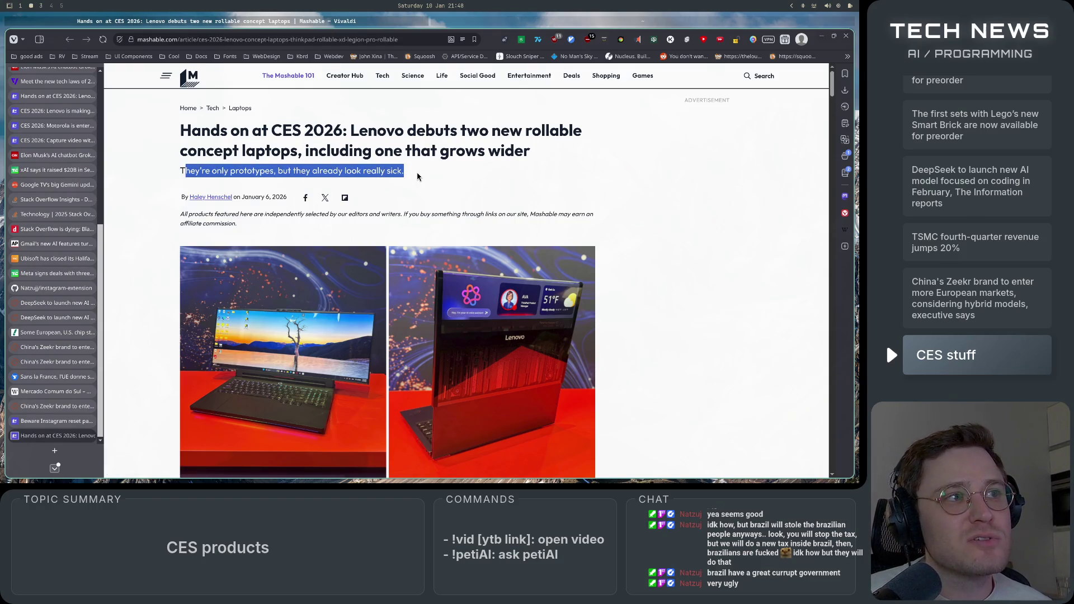
pyautogui.click(417, 177)
pyautogui.scroll(-3, 293, 349)
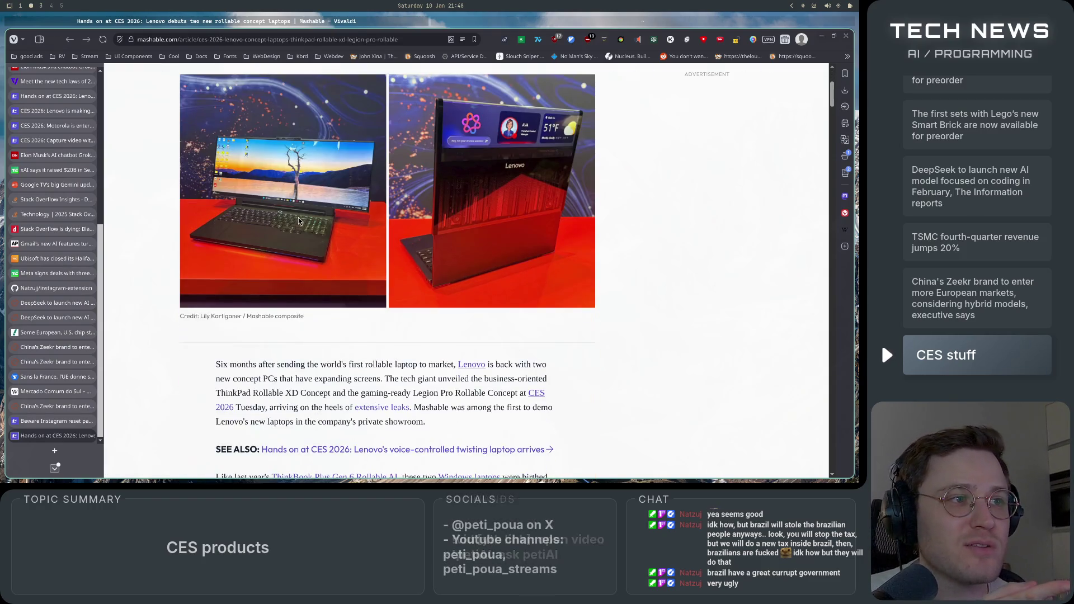
pyautogui.scroll(-10, 277, 325)
pyautogui.scroll(-6, 276, 323)
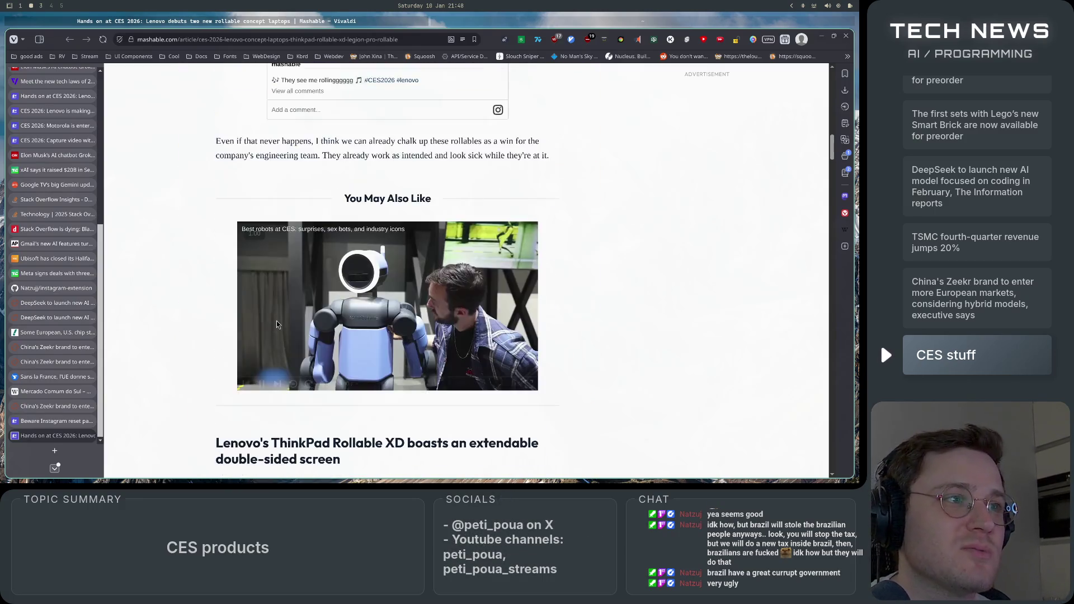
pyautogui.scroll(5, 276, 322)
pyautogui.scroll(-12, 276, 321)
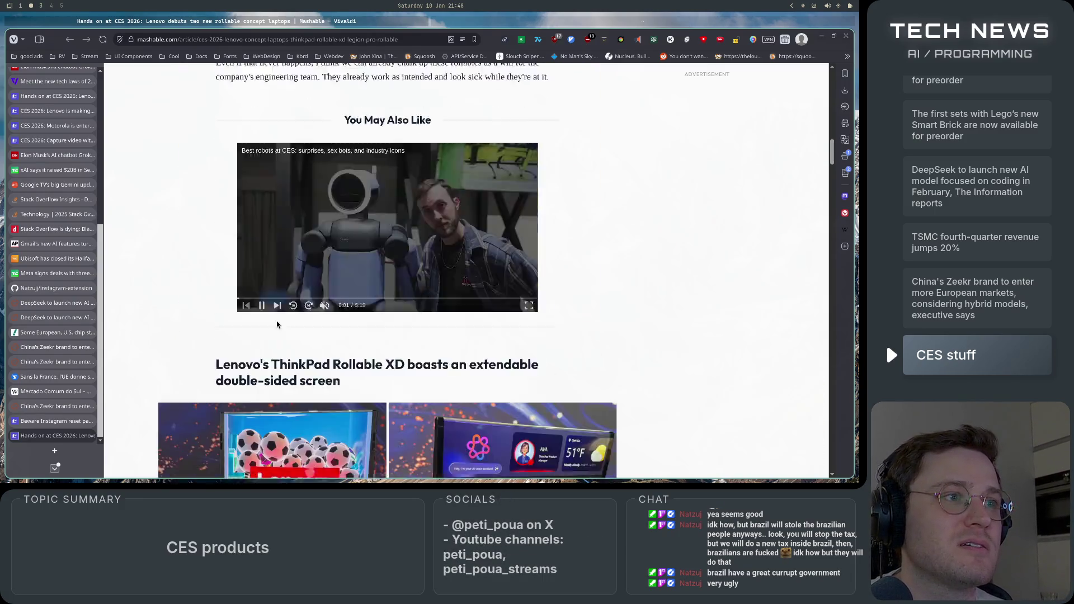
pyautogui.scroll(4, 276, 322)
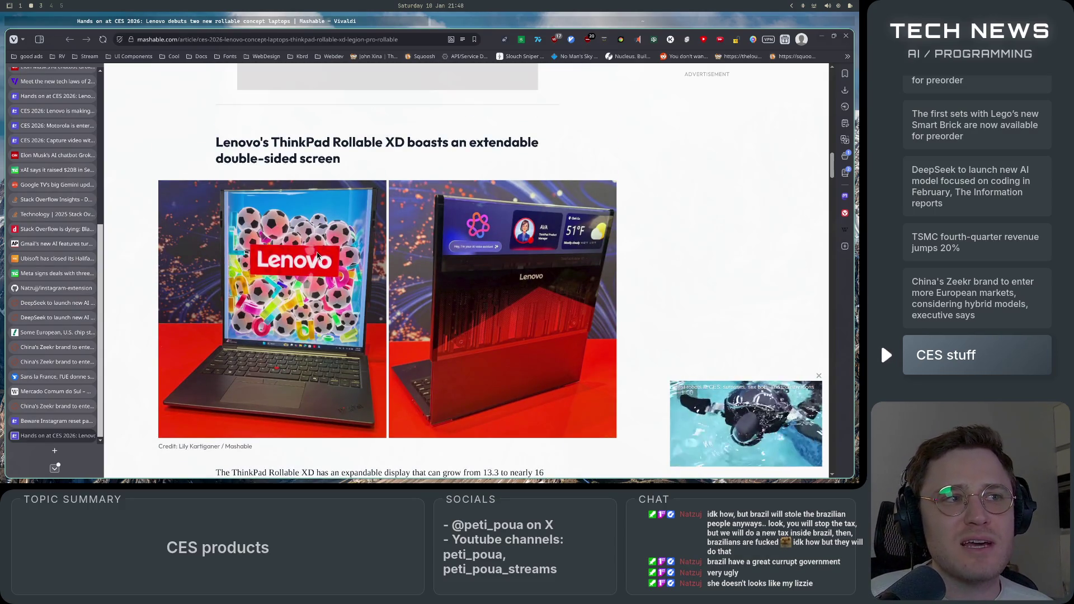
pyautogui.scroll(-8, 259, 378)
pyautogui.scroll(-9, 260, 378)
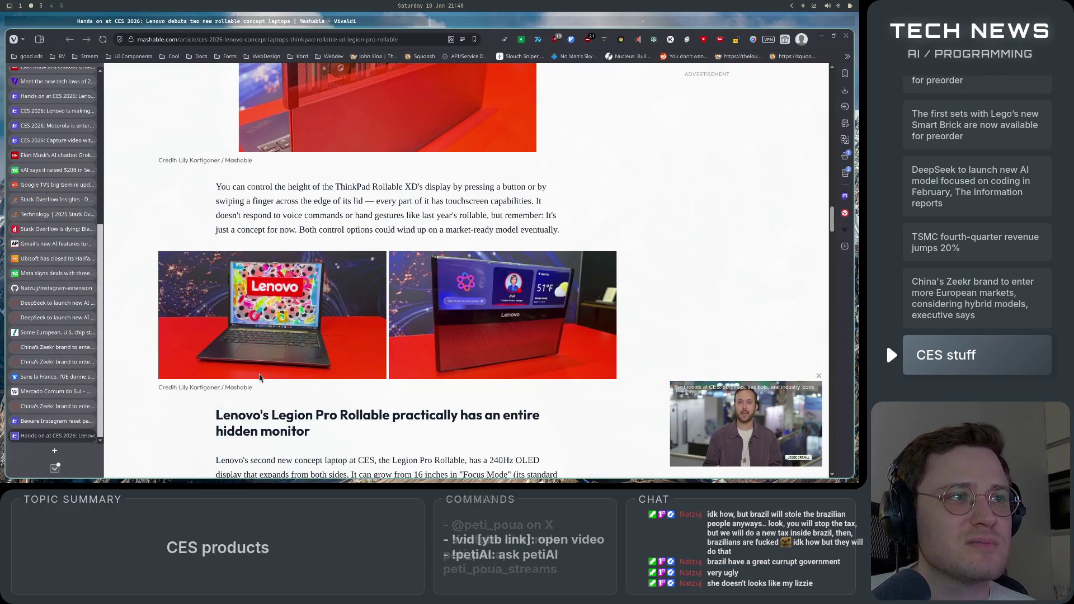
pyautogui.scroll(-3, 260, 379)
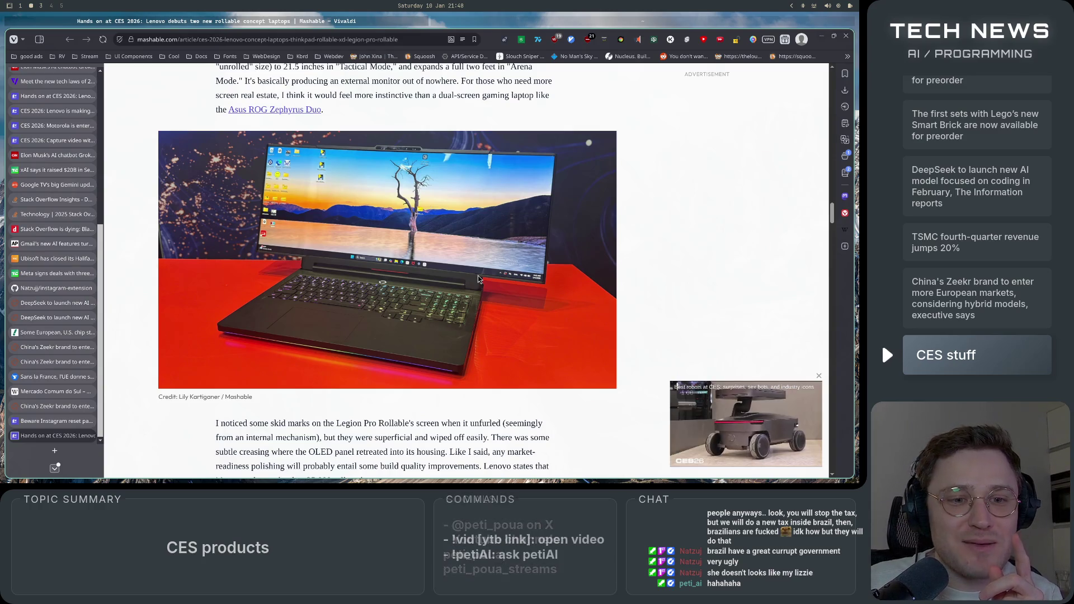
pyautogui.scroll(10, 374, 324)
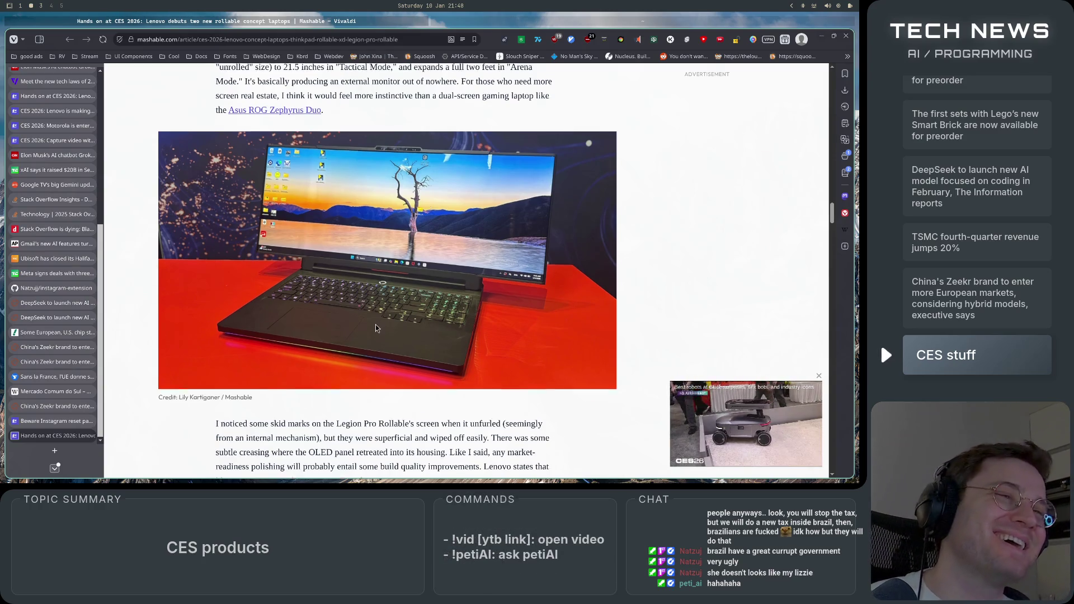
pyautogui.scroll(-20, 339, 317)
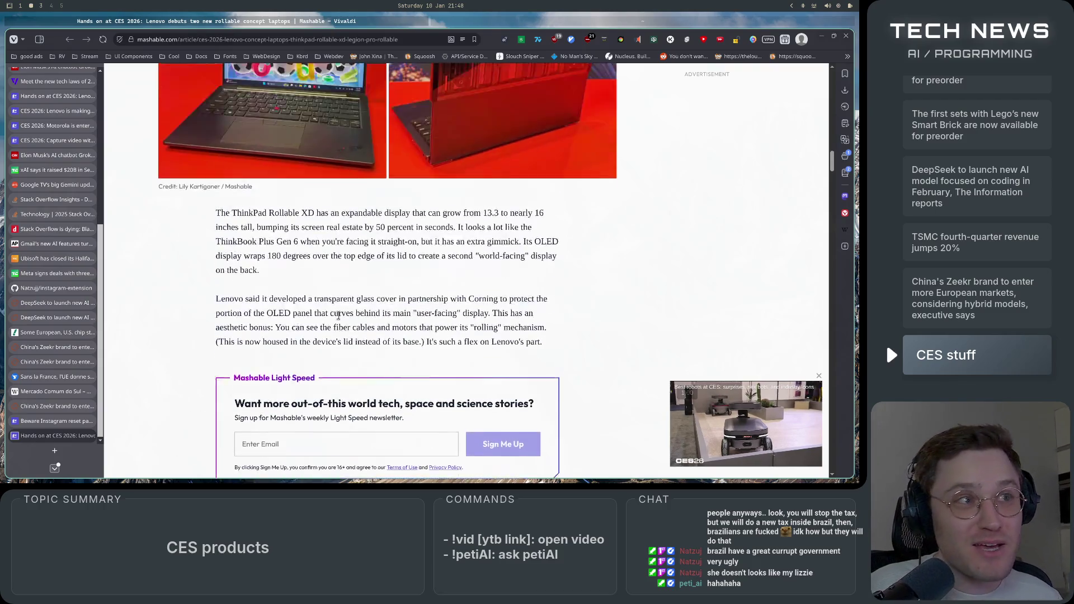
pyautogui.scroll(5, 339, 319)
pyautogui.scroll(4, 339, 320)
pyautogui.scroll(-4, 338, 319)
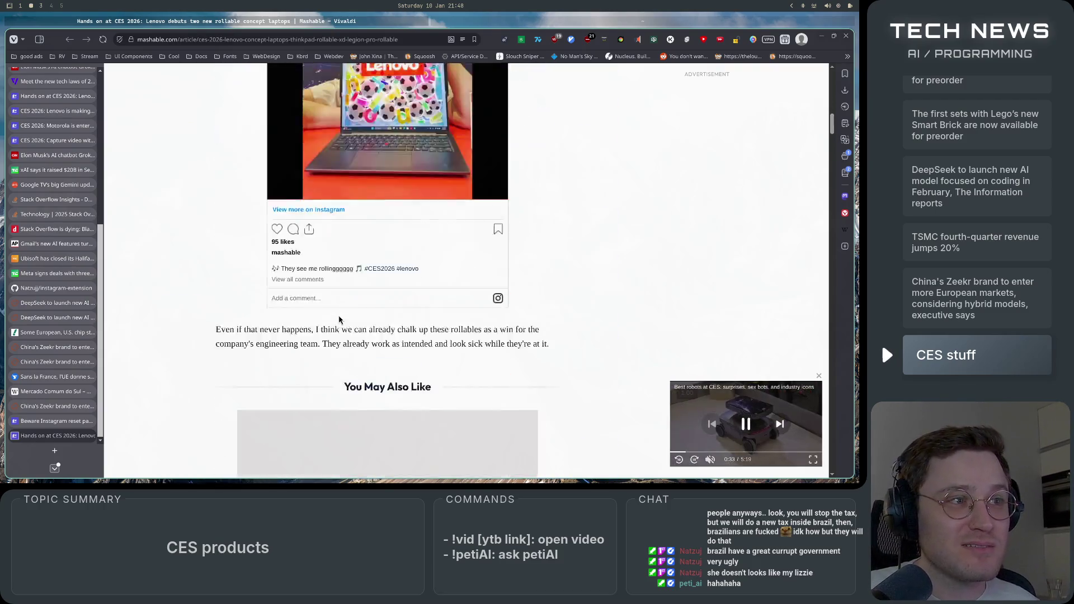
pyautogui.scroll(15, 339, 320)
pyautogui.scroll(-5, 339, 320)
pyautogui.scroll(-15, 339, 320)
pyautogui.scroll(18, 339, 319)
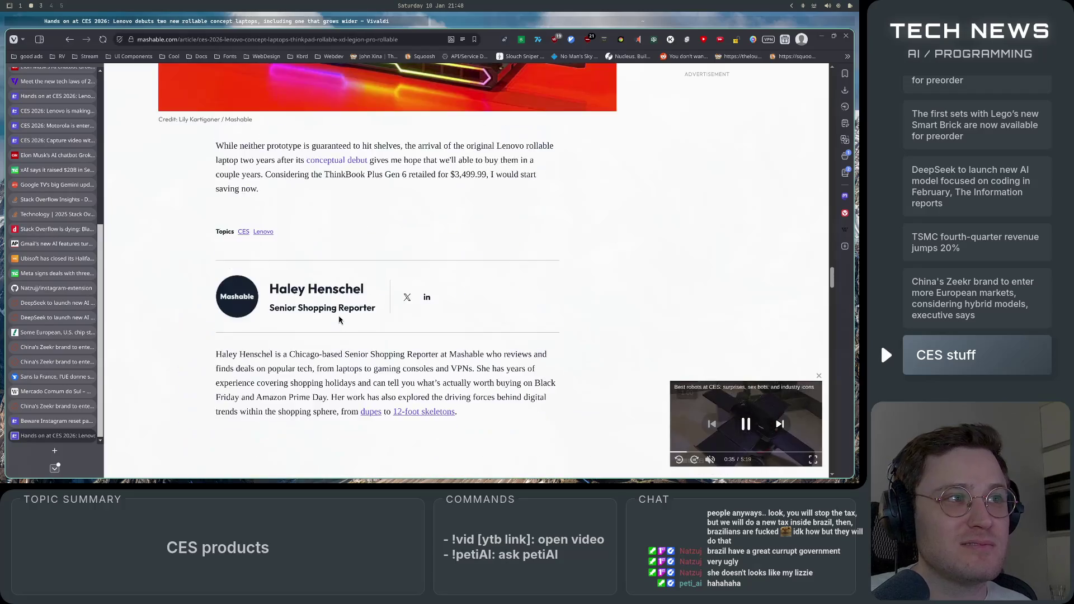
pyautogui.scroll(-5, 339, 320)
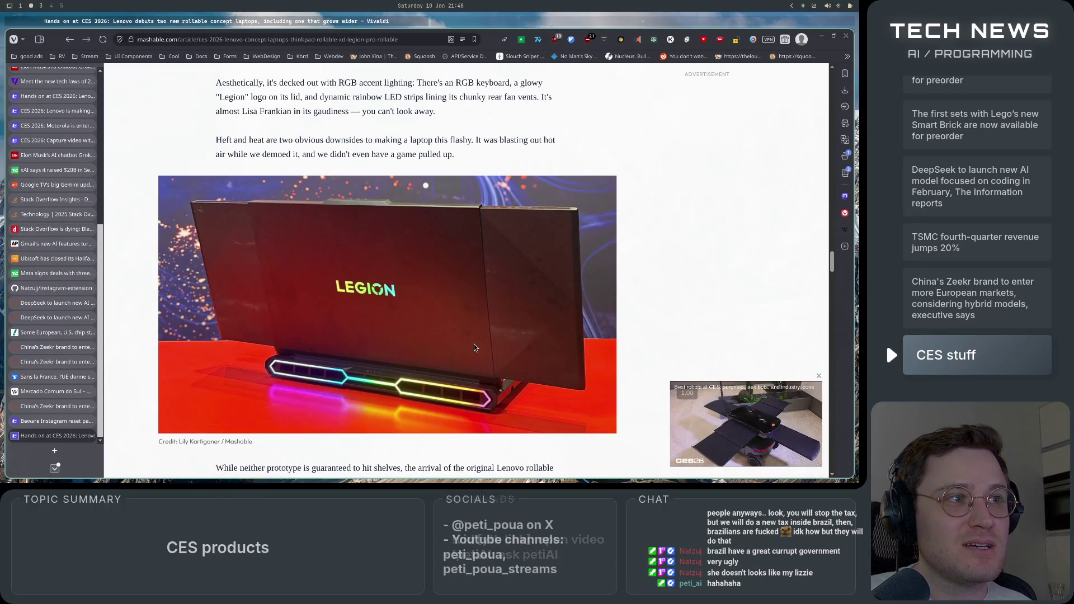
pyautogui.scroll(-1, 467, 346)
pyautogui.moveTo(243, 424); pyautogui.dragTo(506, 413)
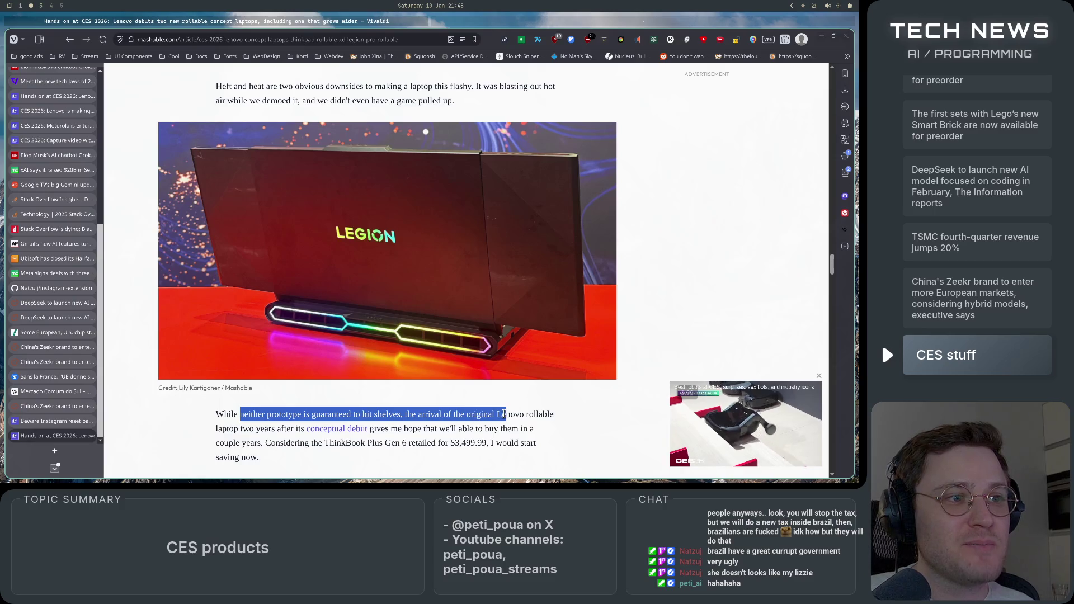
pyautogui.moveTo(225, 414)
pyautogui.mouseDown()
pyautogui.moveTo(486, 409)
pyautogui.moveTo(451, 414)
pyautogui.moveTo(558, 421)
pyautogui.moveTo(240, 429)
pyautogui.moveTo(542, 437)
pyautogui.moveTo(259, 445)
pyautogui.moveTo(327, 454)
pyautogui.mouseUp()
pyautogui.click(446, 429)
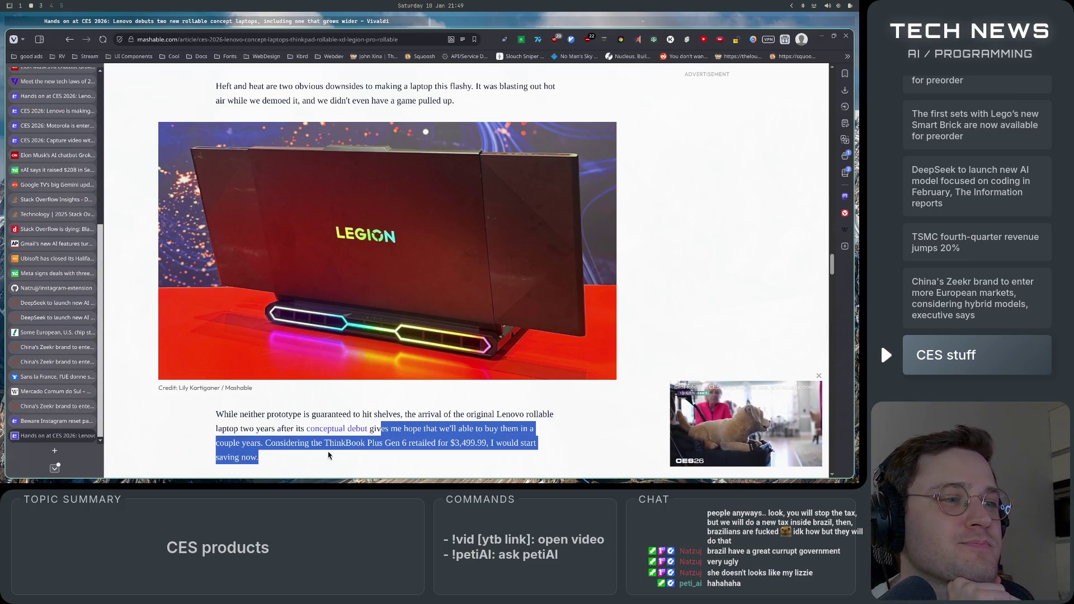
pyautogui.moveTo(264, 443); pyautogui.dragTo(431, 444)
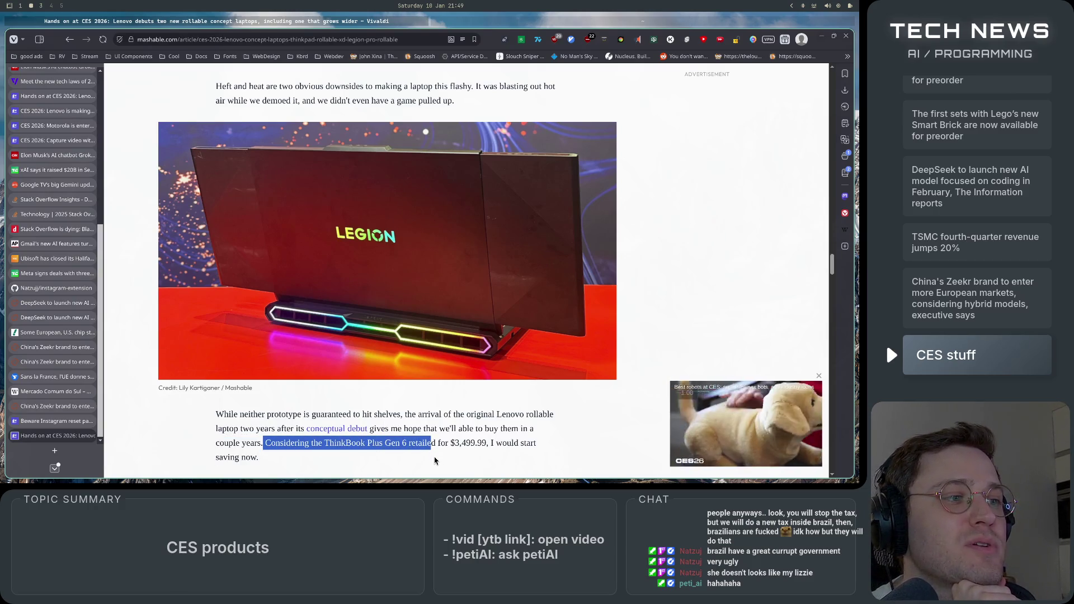
pyautogui.scroll(-1, 435, 461)
pyautogui.click(433, 395)
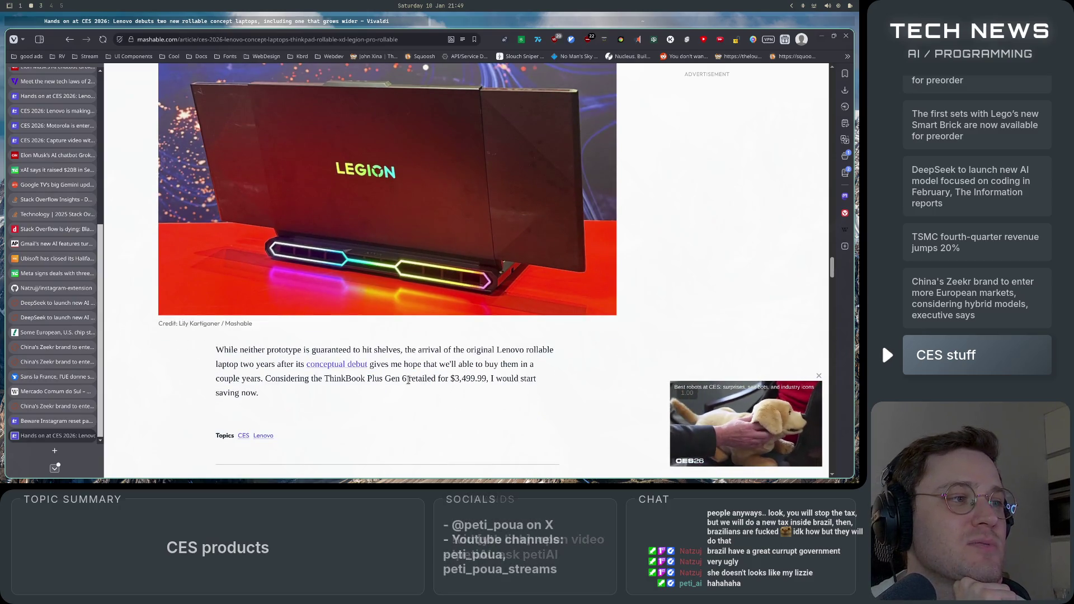
pyautogui.moveTo(407, 380); pyautogui.dragTo(534, 390)
pyautogui.click(533, 389)
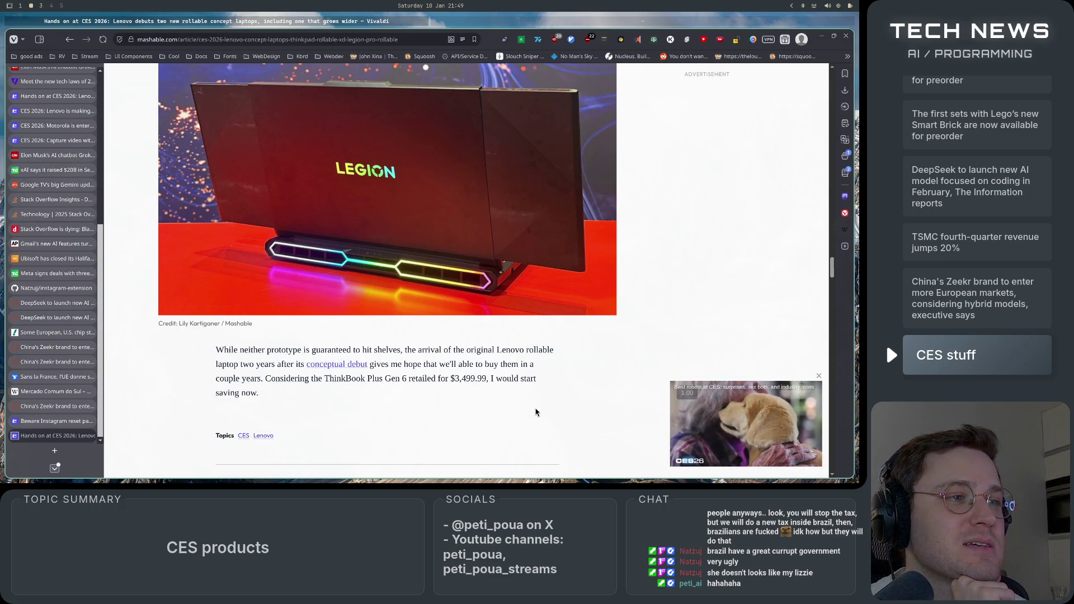
pyautogui.scroll(-1, 534, 414)
pyautogui.scroll(5, 535, 445)
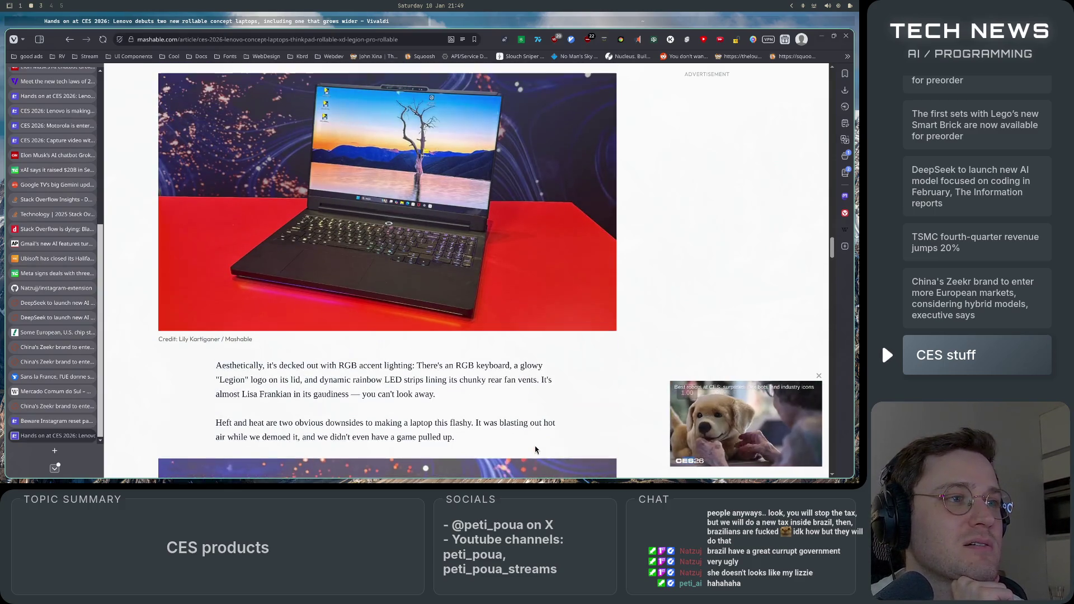
pyautogui.scroll(1, 535, 444)
pyautogui.scroll(10, 535, 447)
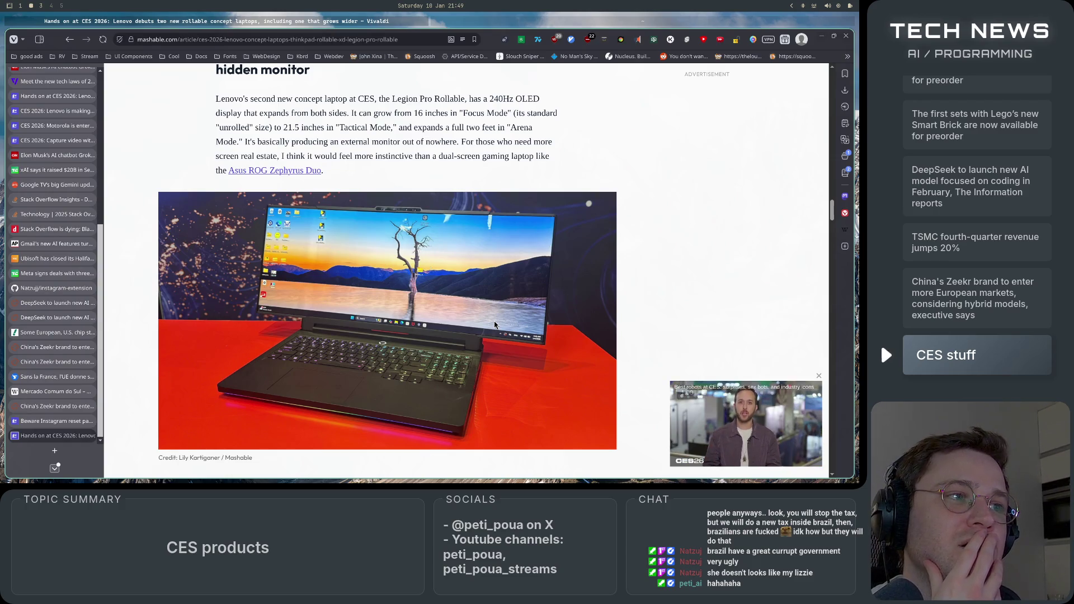
# Step: Read the Lenovo rollable laptops article to the Rollable XD height-control paragraph, then switch to workspace 3
pyautogui.scroll(10, 505, 379)
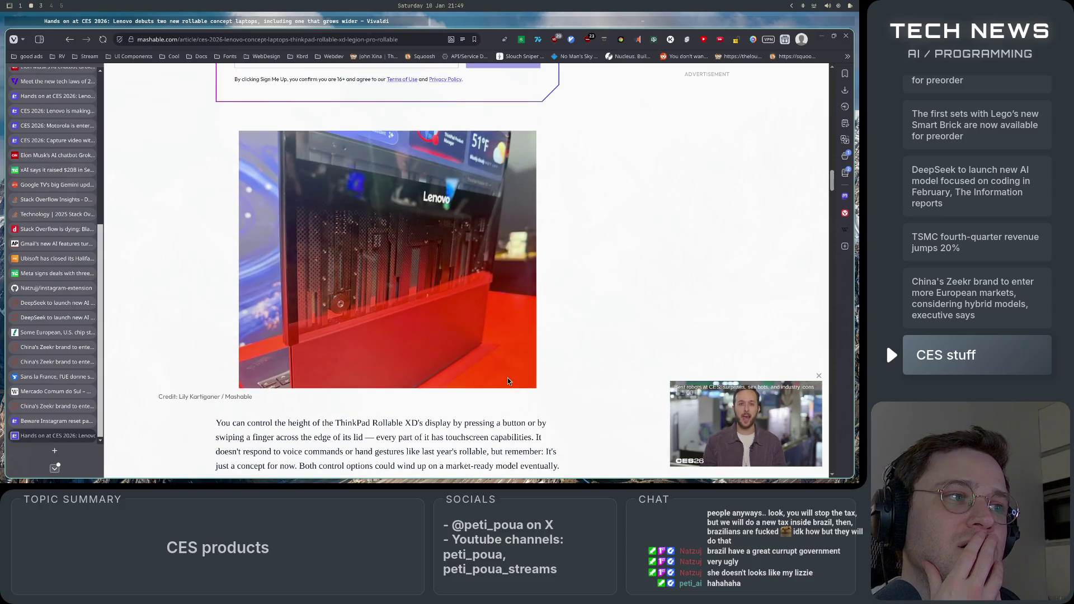
pyautogui.scroll(10, 508, 379)
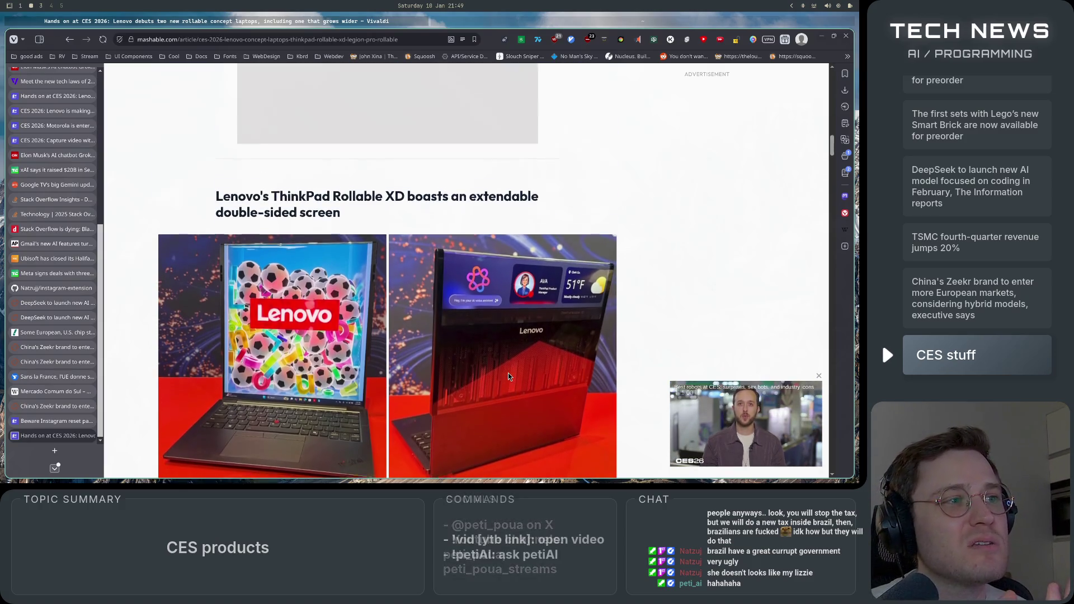
pyautogui.scroll(-2, 508, 377)
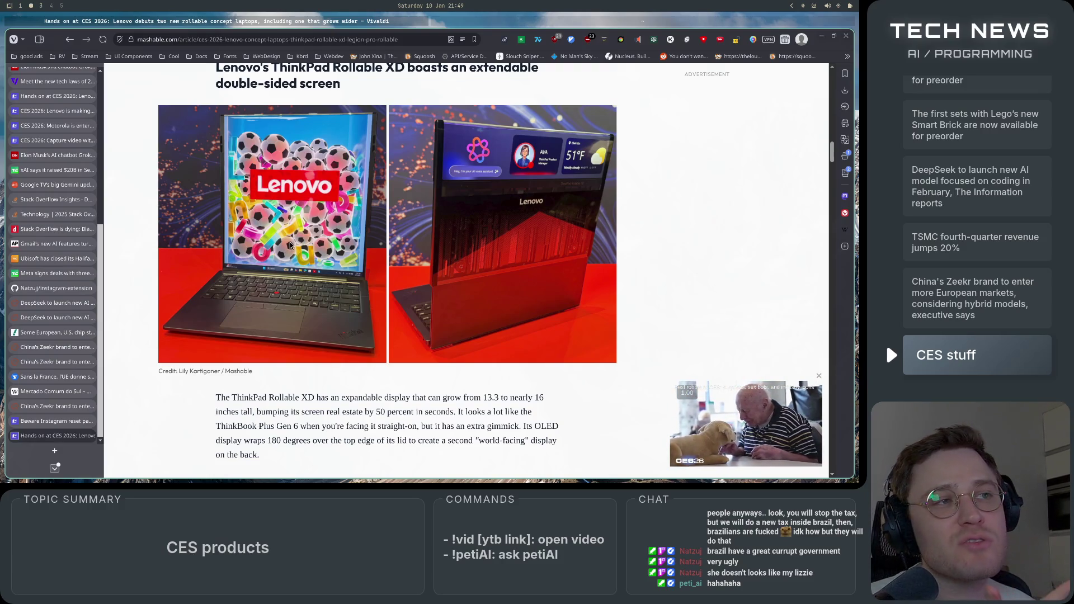
pyautogui.scroll(-15, 293, 375)
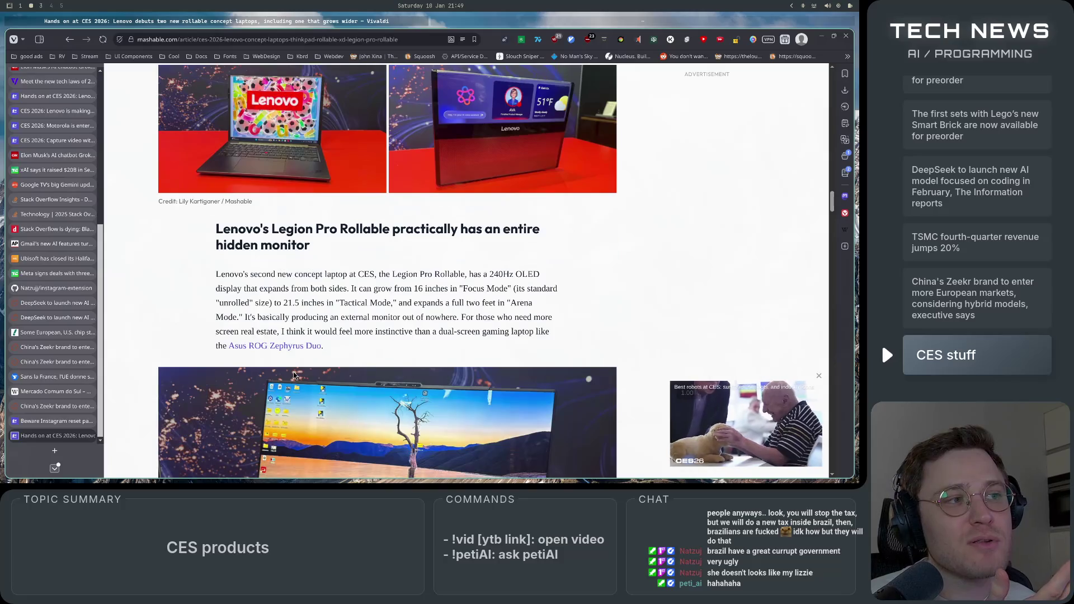
pyautogui.scroll(3, 293, 364)
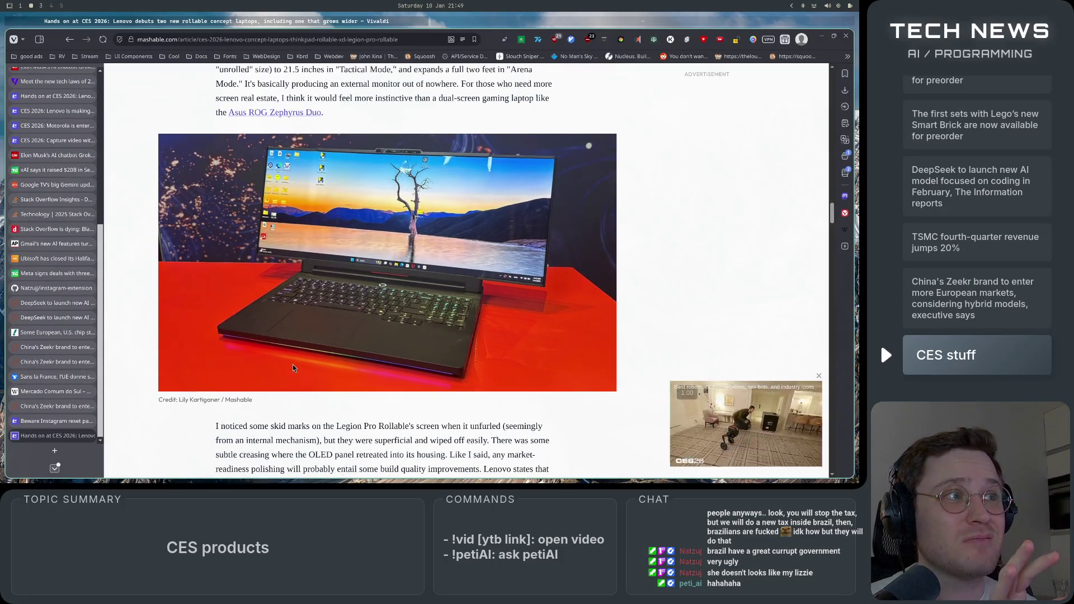
pyautogui.scroll(-3, 294, 364)
pyautogui.scroll(10, 293, 368)
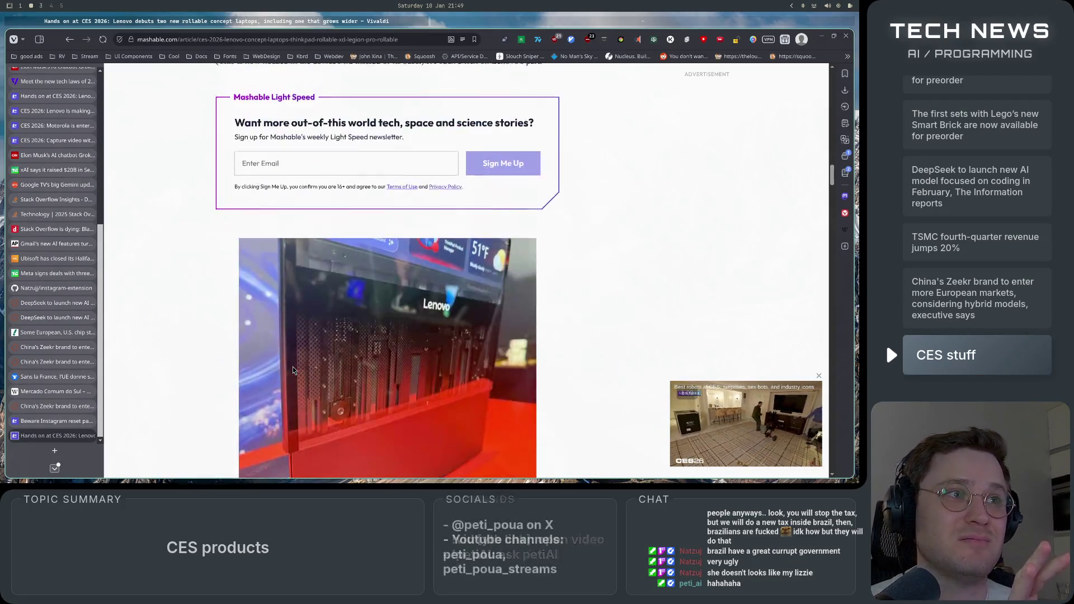
pyautogui.scroll(1, 294, 371)
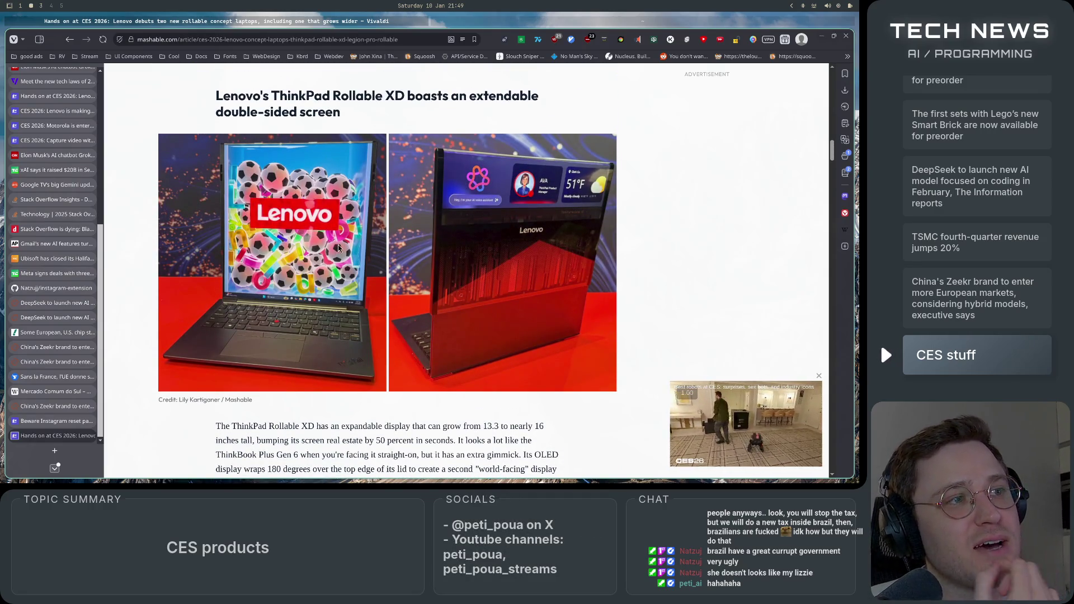
pyautogui.scroll(-3, 541, 285)
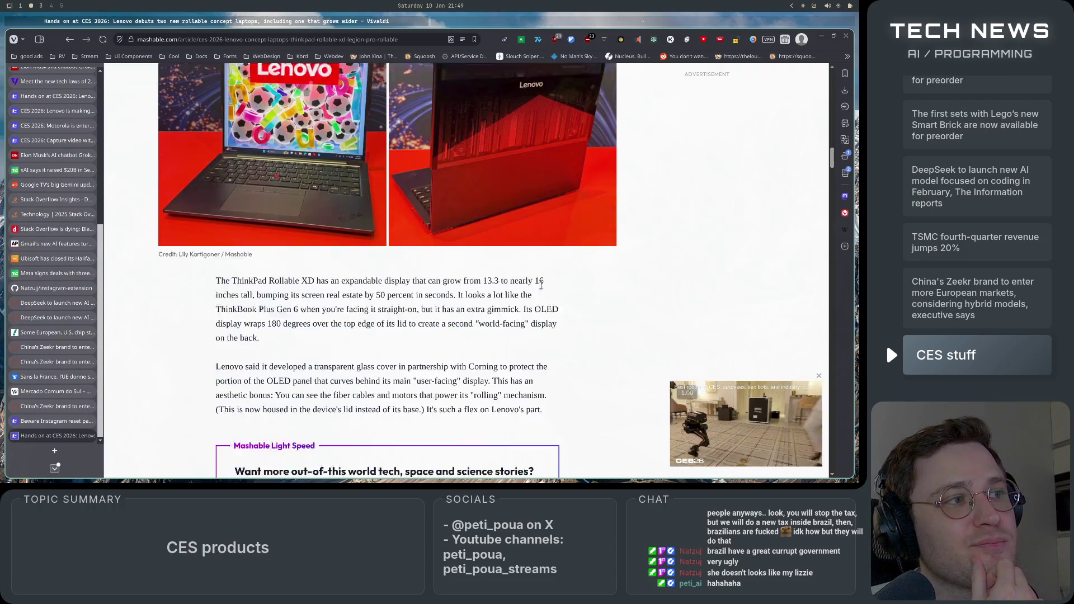
pyautogui.scroll(-8, 540, 285)
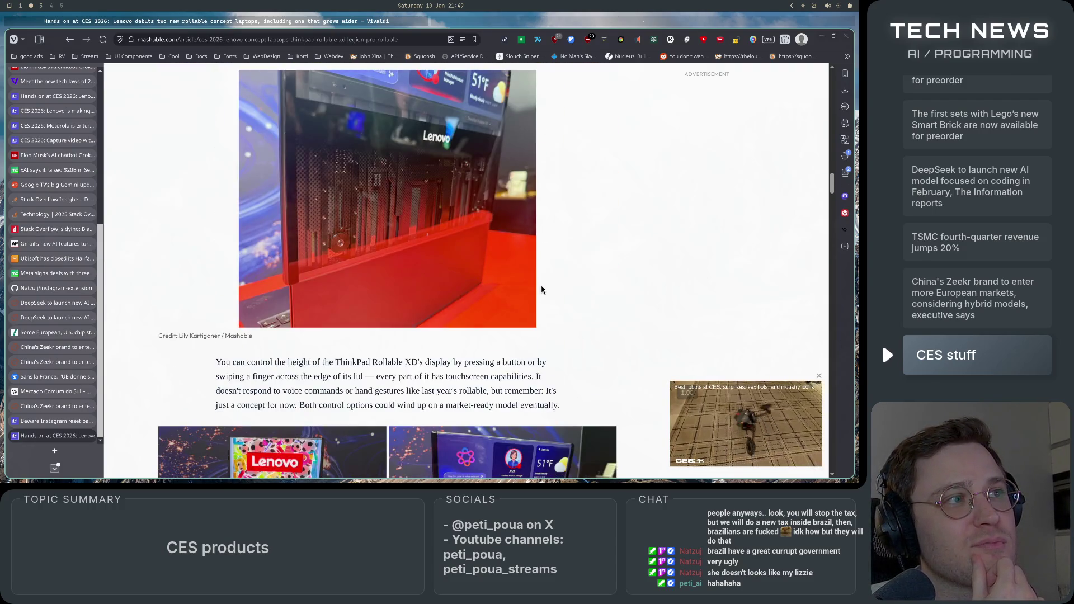
pyautogui.press('super+3')
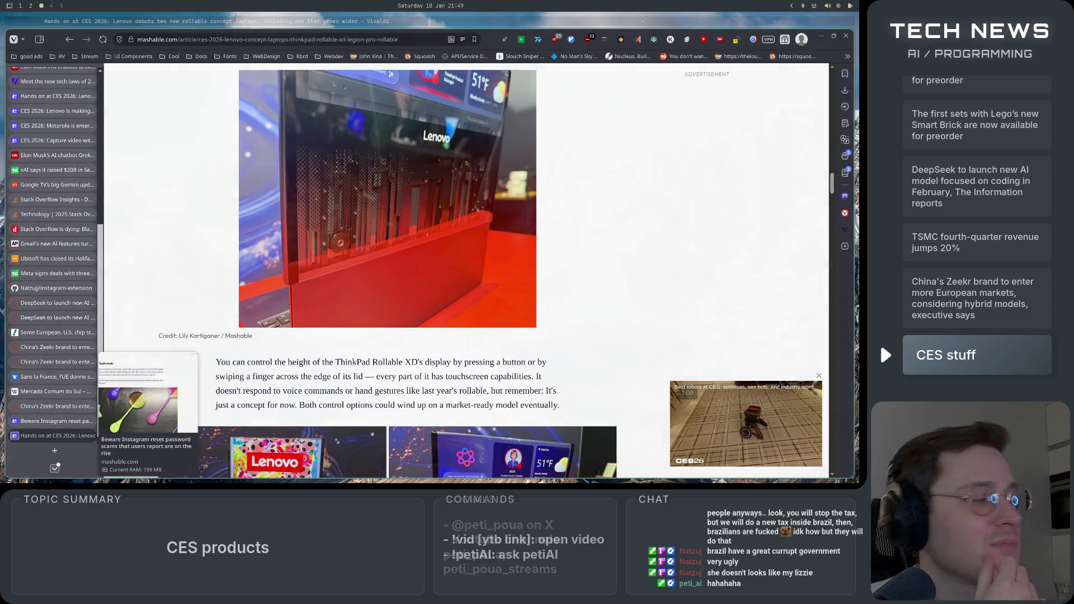
# Step: Return to workspace 2 and scroll through the XbotGo Falcon article and the articles below it
pyautogui.press('super+2')
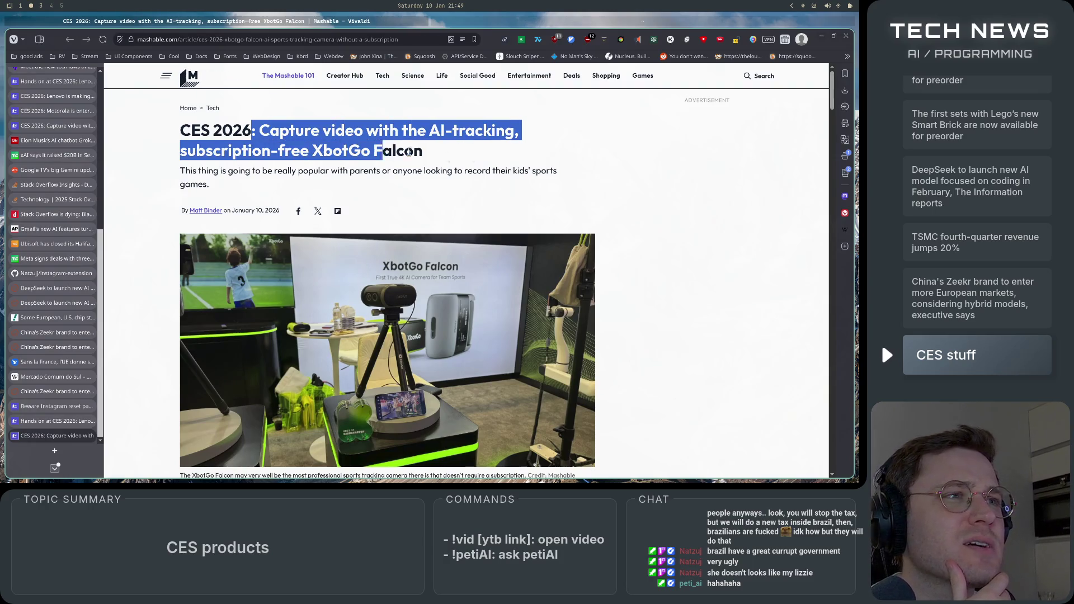
pyautogui.scroll(-10, 377, 207)
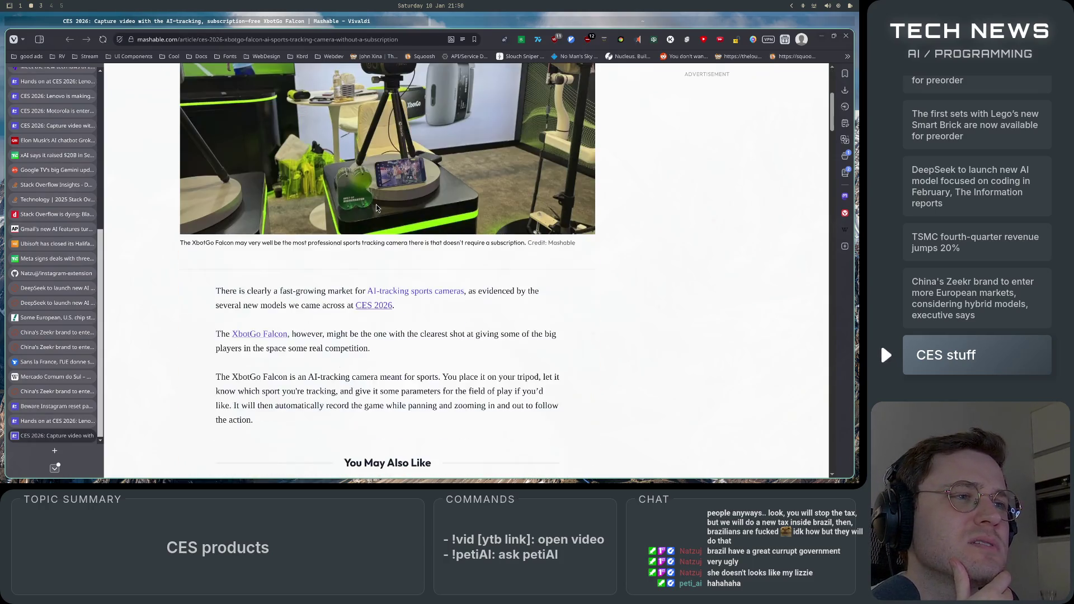
pyautogui.scroll(-8, 361, 214)
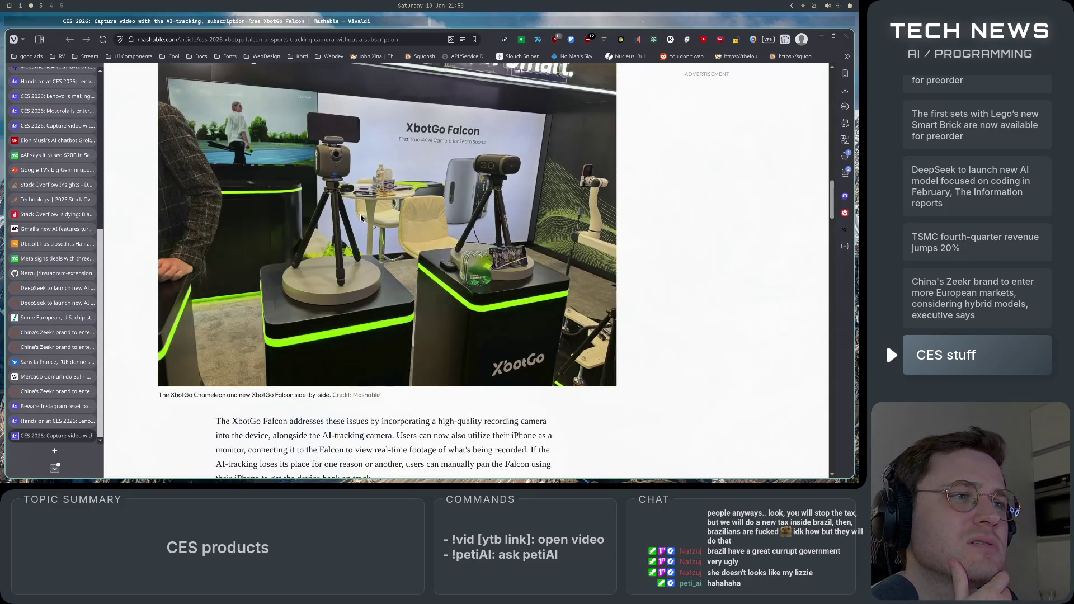
pyautogui.scroll(-10, 361, 217)
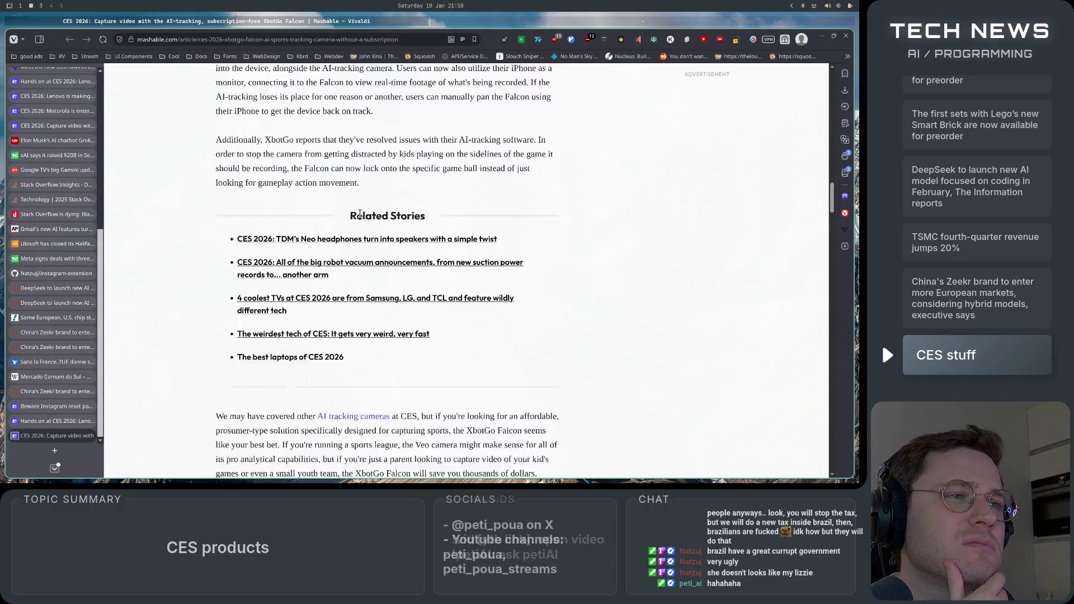
pyautogui.scroll(-10, 361, 217)
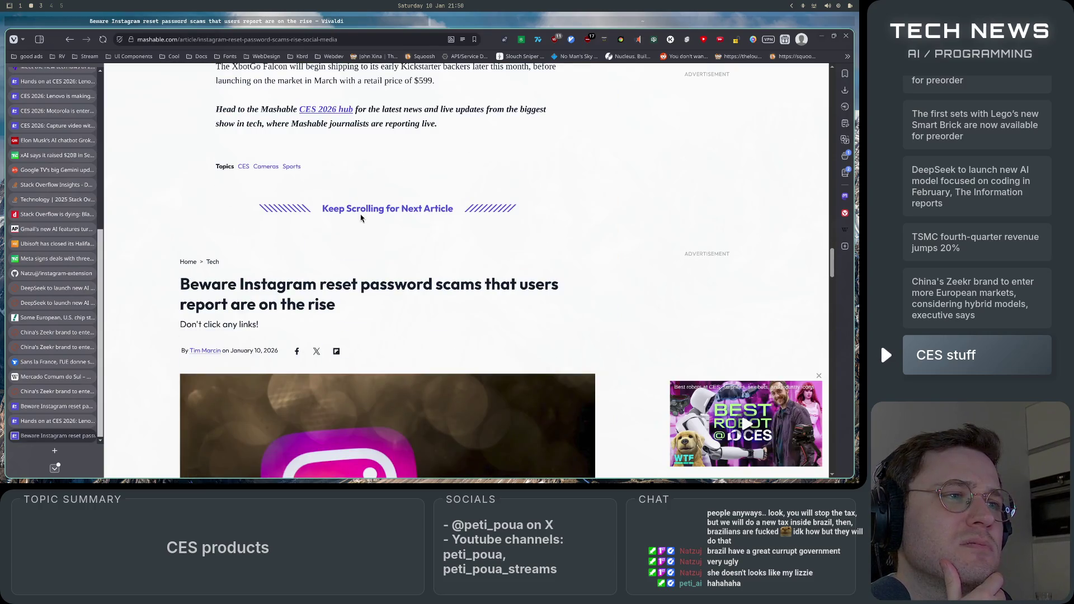
pyautogui.scroll(-4, 360, 218)
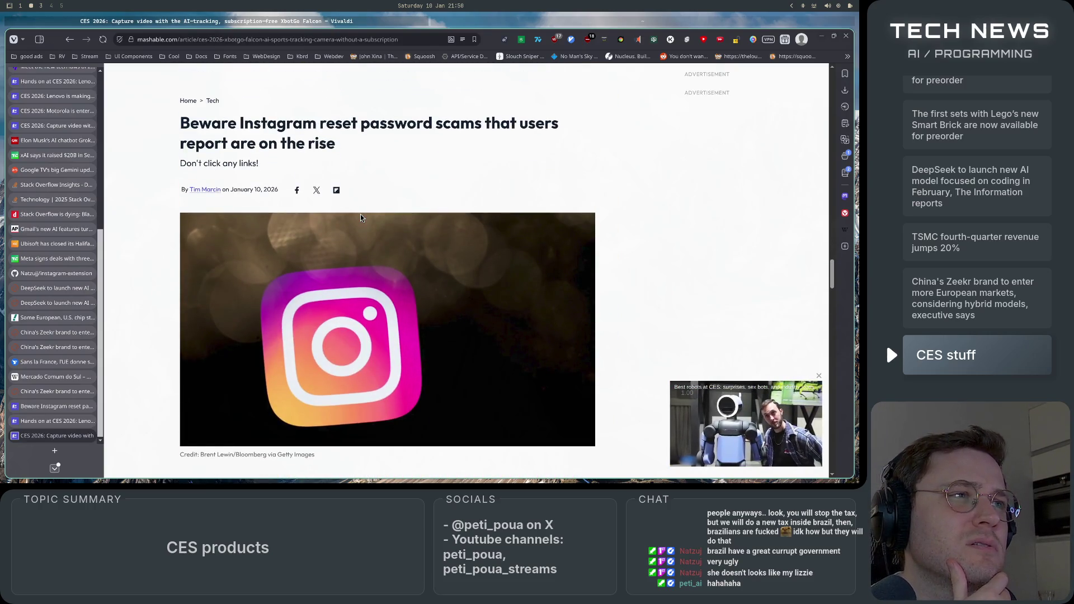
pyautogui.scroll(-4, 360, 217)
pyautogui.scroll(-10, 361, 218)
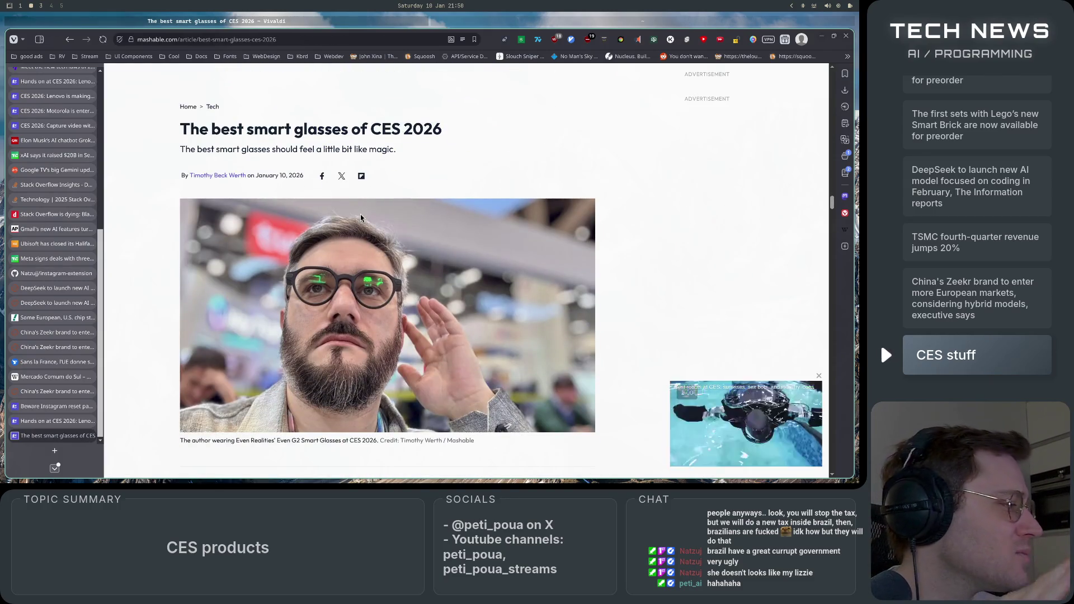
pyautogui.scroll(-20, 361, 223)
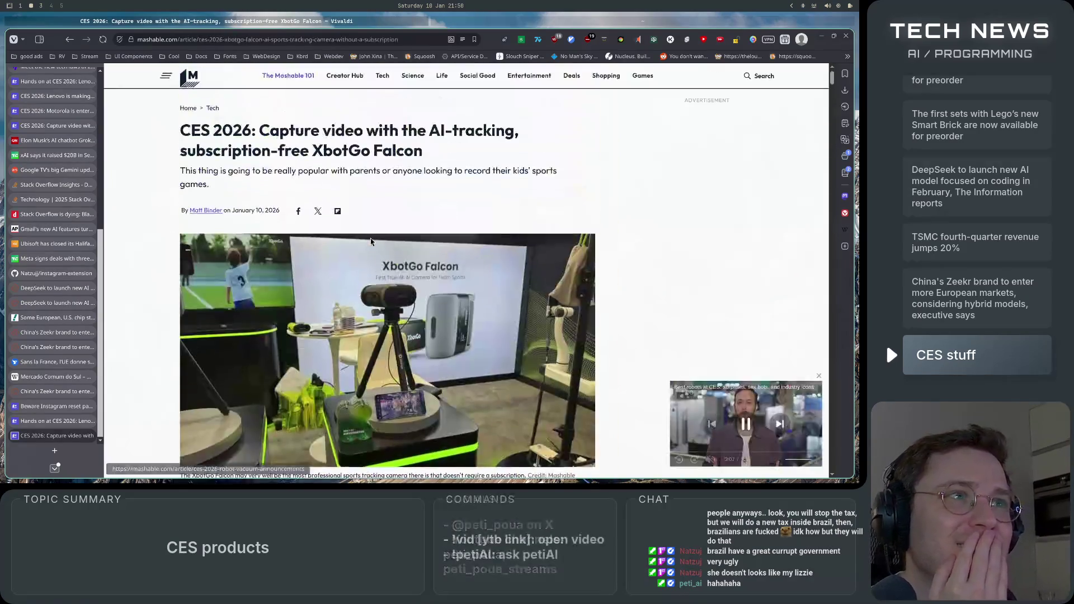
# Step: Open the Mashable CES 2026 hub and scroll through the Best of CES 2026 awards article
pyautogui.click(188, 78)
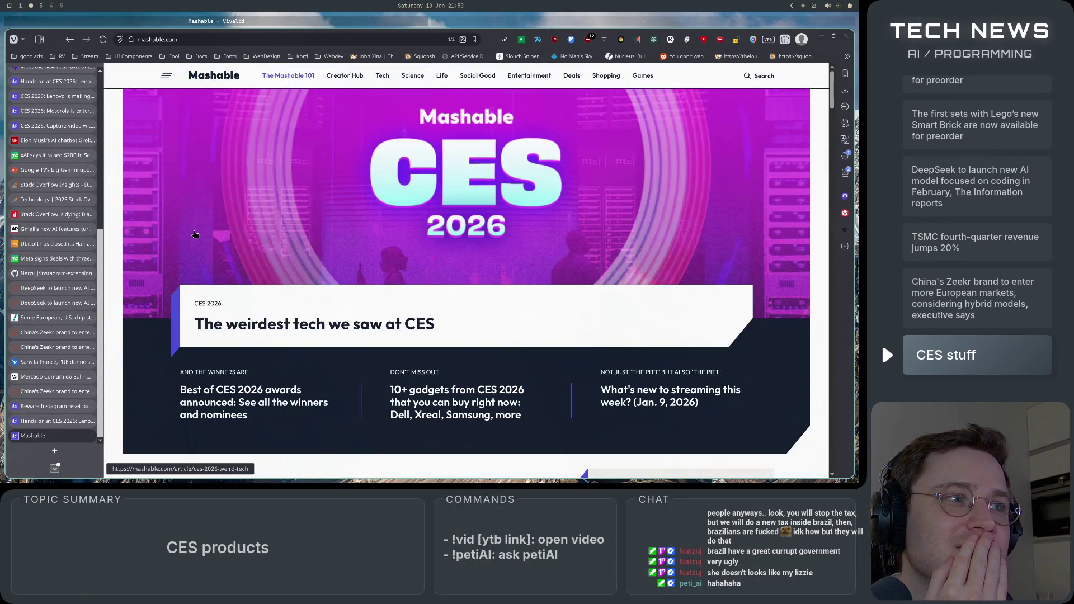
pyautogui.scroll(-5, 195, 234)
pyautogui.scroll(3, 194, 235)
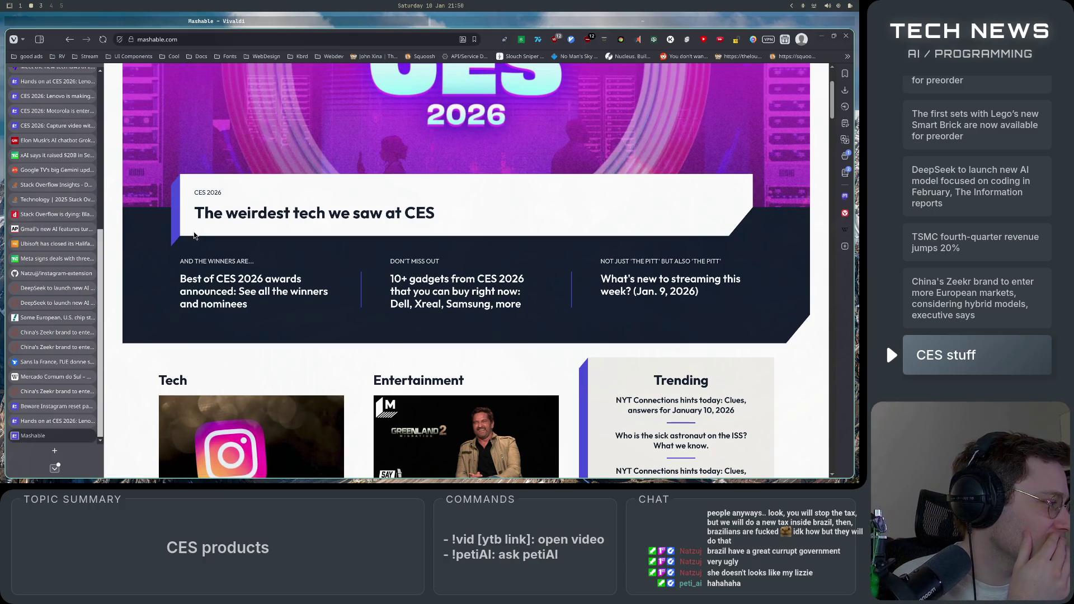
pyautogui.click(258, 291)
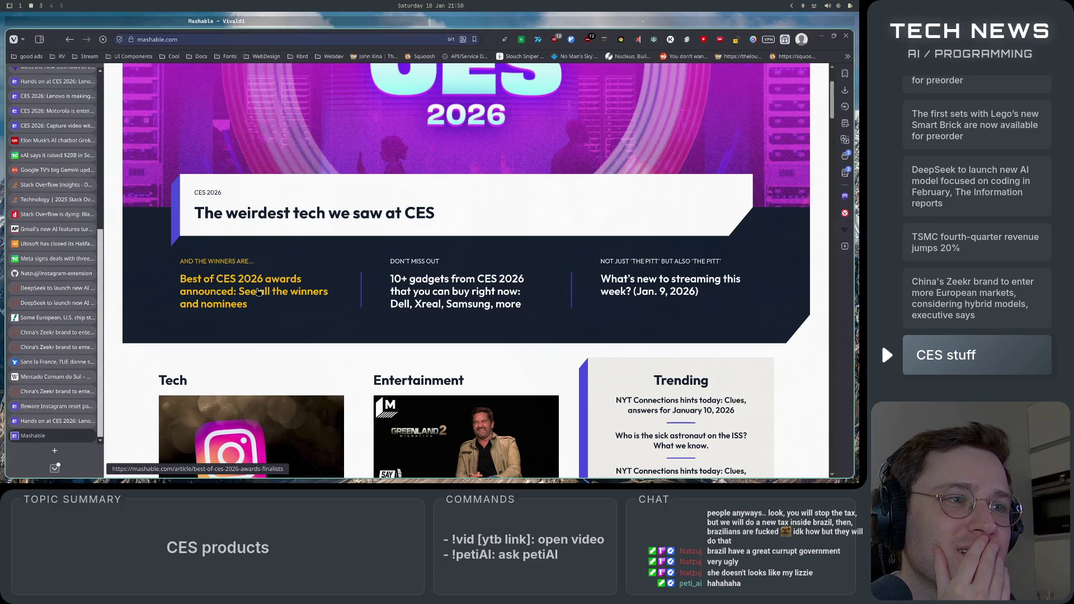
pyautogui.scroll(-10, 256, 289)
pyautogui.scroll(-5, 256, 288)
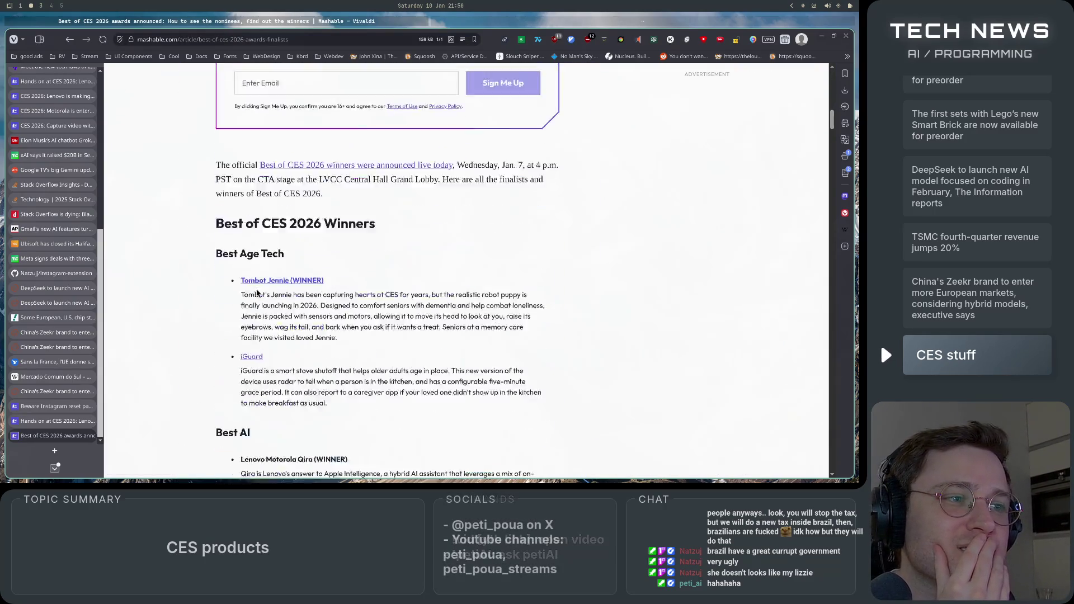
pyautogui.scroll(-4, 182, 284)
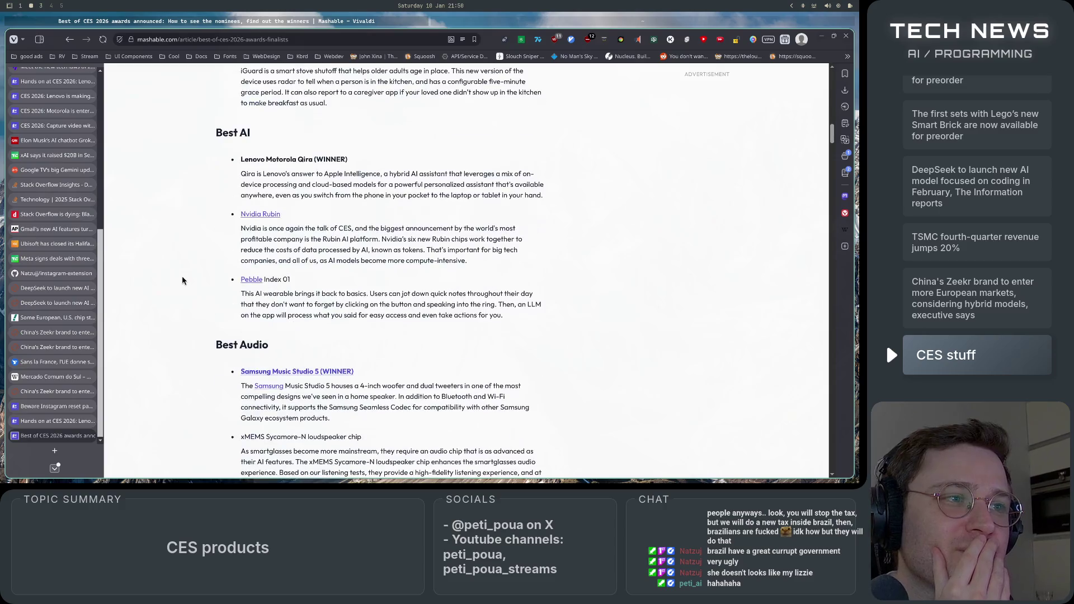
# Step: Go back to the hub, cycle through the sidebar article tabs, and land on XbotGo Falcon
pyautogui.click(67, 40)
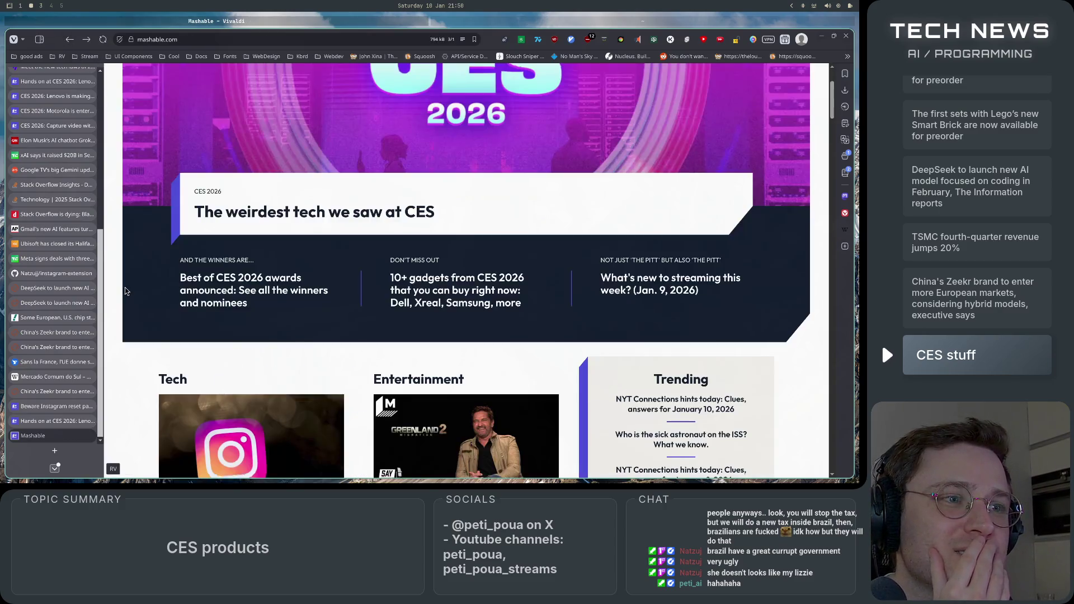
pyautogui.scroll(-5, 126, 291)
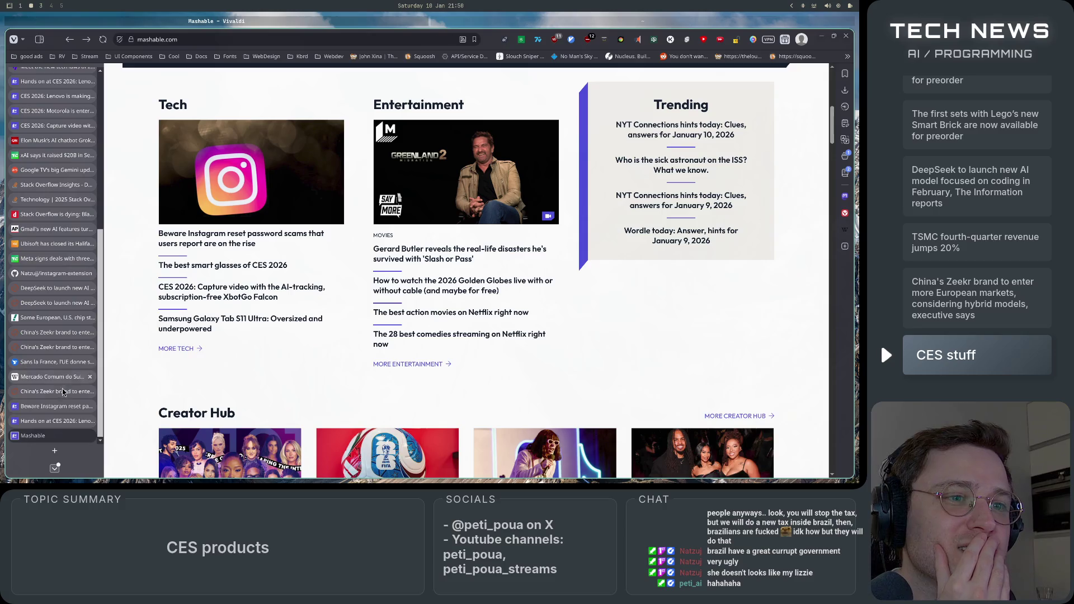
pyautogui.click(70, 422)
pyautogui.click(56, 406)
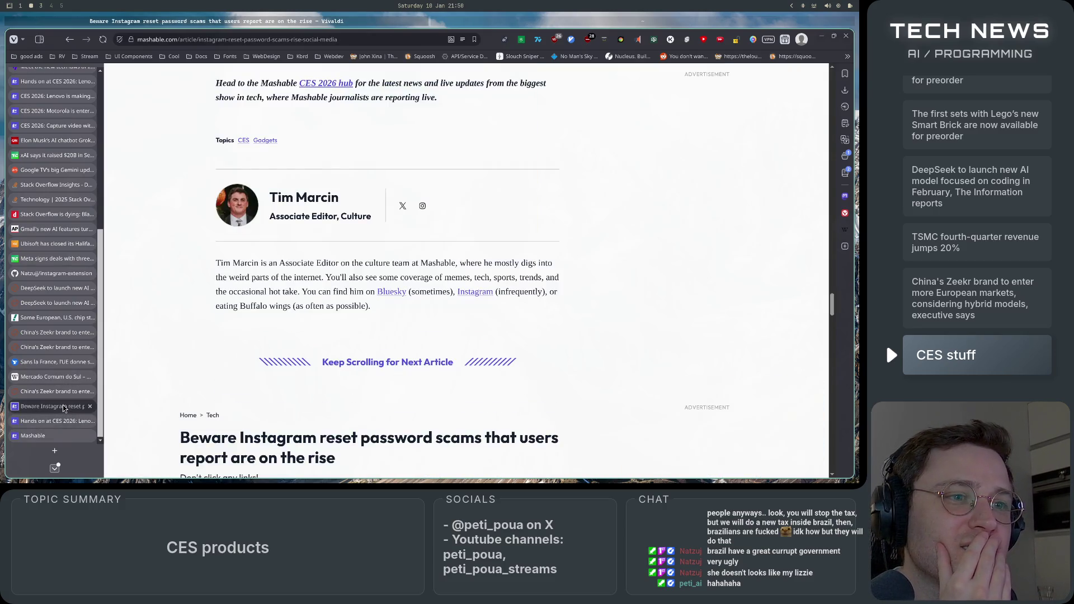
pyautogui.click(61, 421)
pyautogui.click(64, 435)
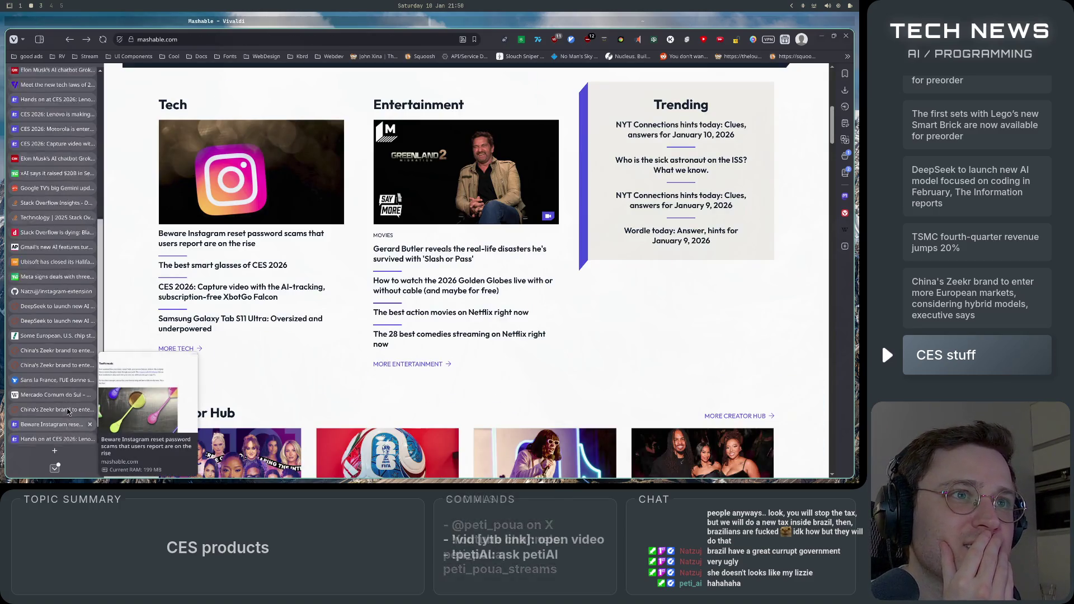
pyautogui.scroll(5, 59, 358)
pyautogui.click(58, 356)
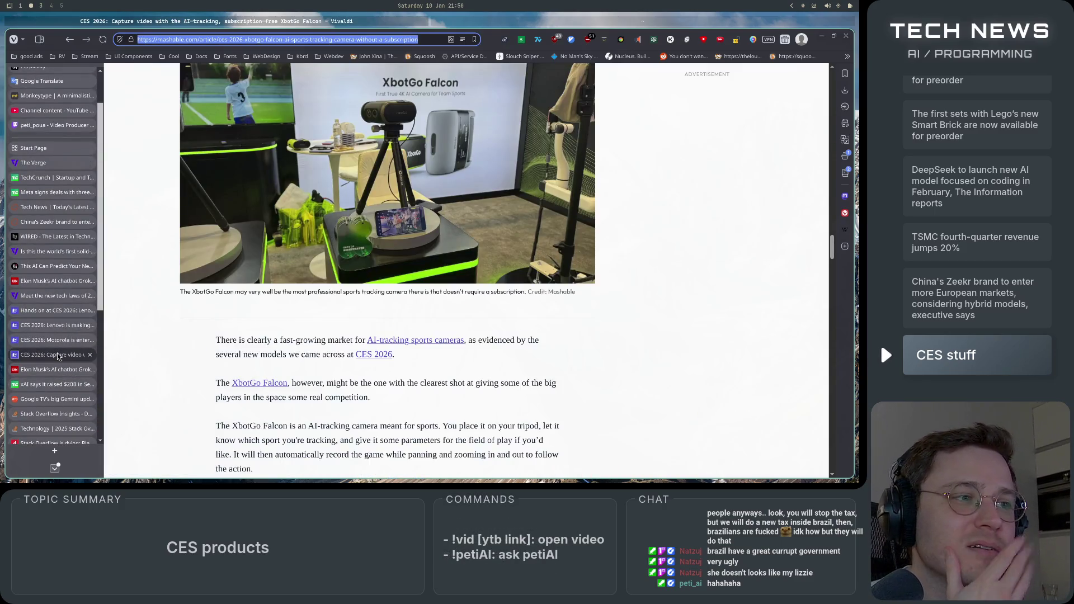
# Step: Scroll further through the XbotGo Falcon article, then switch to The Verge's solid-state battery tab
pyautogui.scroll(-4, 176, 384)
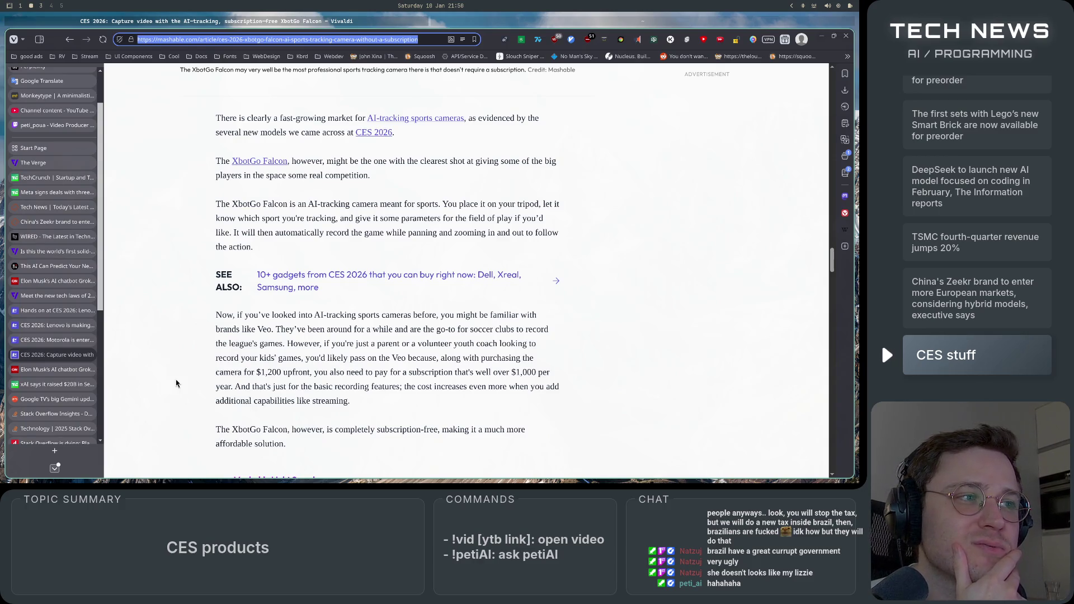
pyautogui.scroll(-10, 177, 384)
pyautogui.scroll(-4, 177, 384)
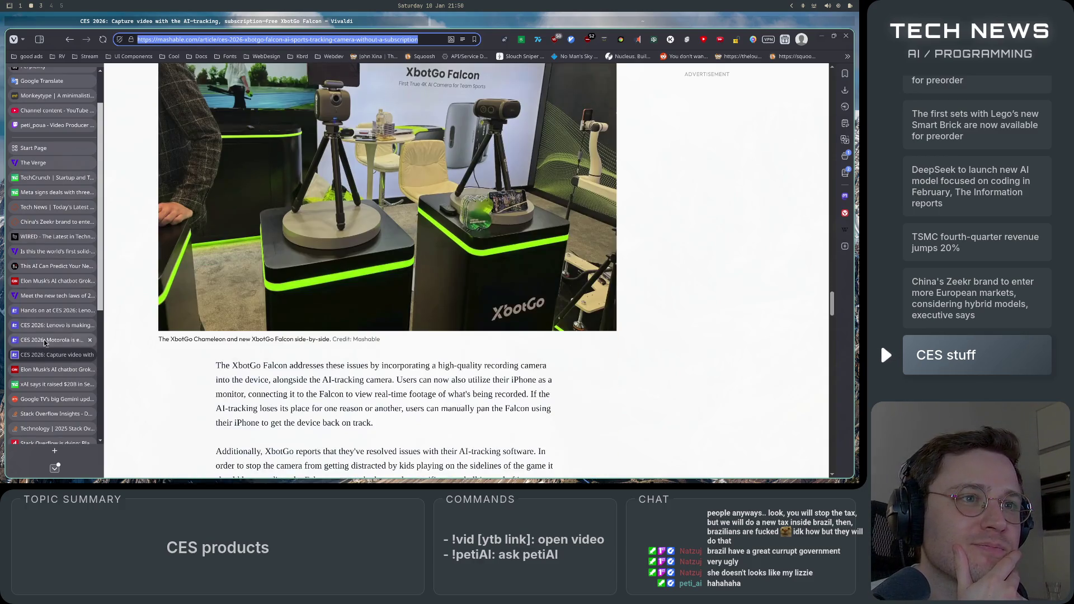
pyautogui.click(42, 256)
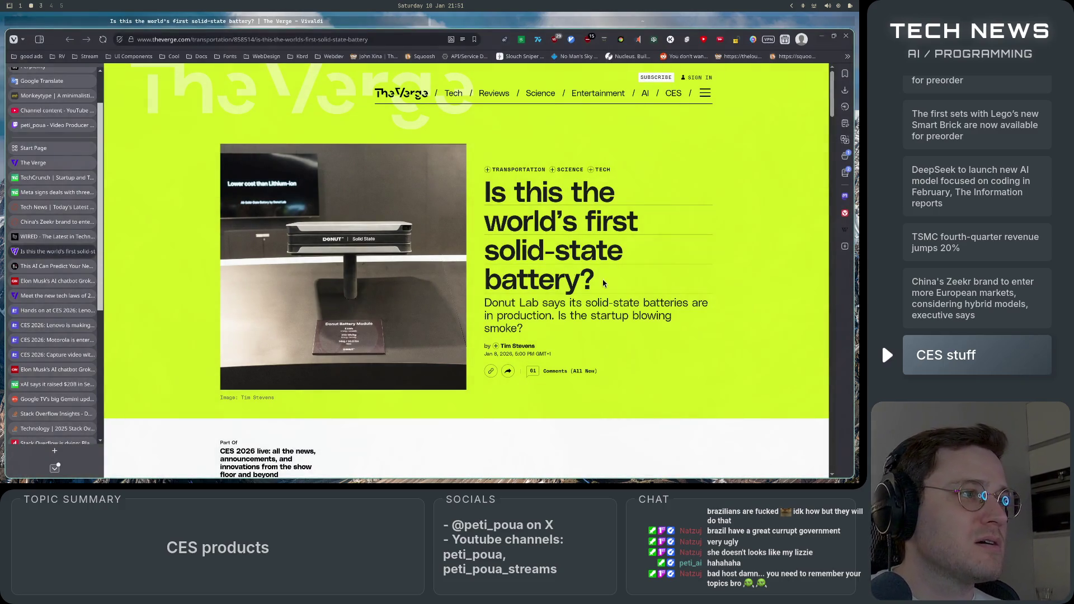
# Step: Copy the 'Is this the world's first solid-state battery?' headline and the Donut Lab subtitle
pyautogui.moveTo(604, 285); pyautogui.dragTo(484, 193)
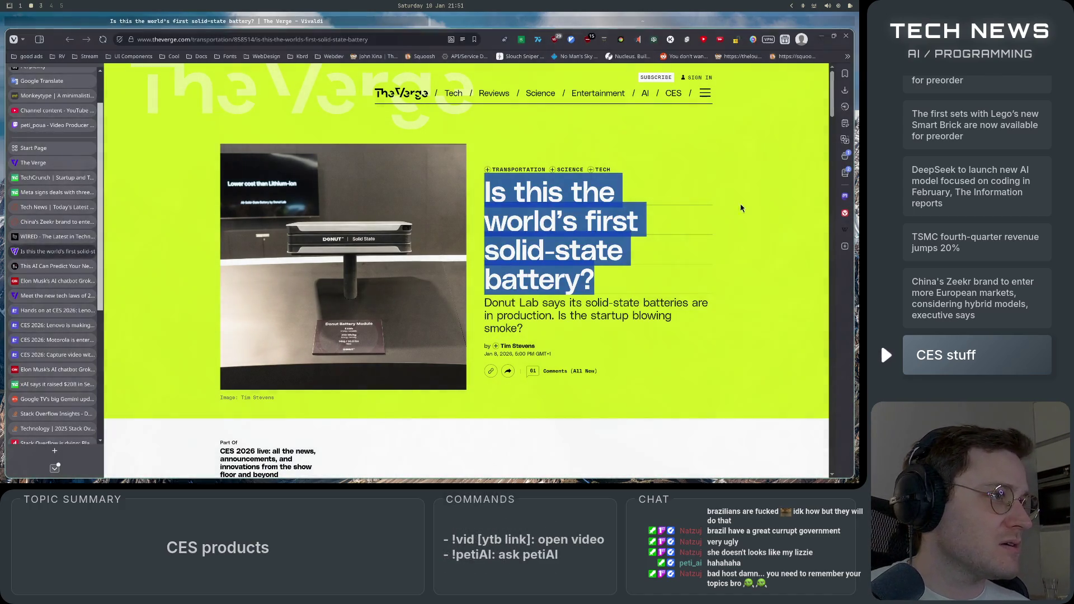
pyautogui.rightClick(562, 244)
pyautogui.click(596, 271)
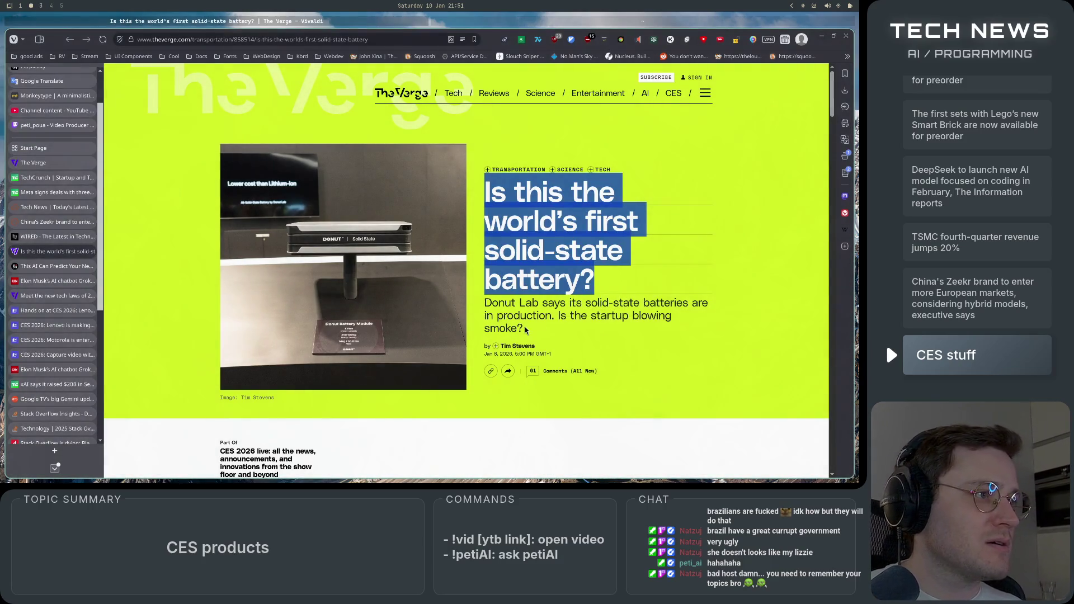
pyautogui.tripleClick(495, 305)
pyautogui.hotkey('ctrl', 'c')
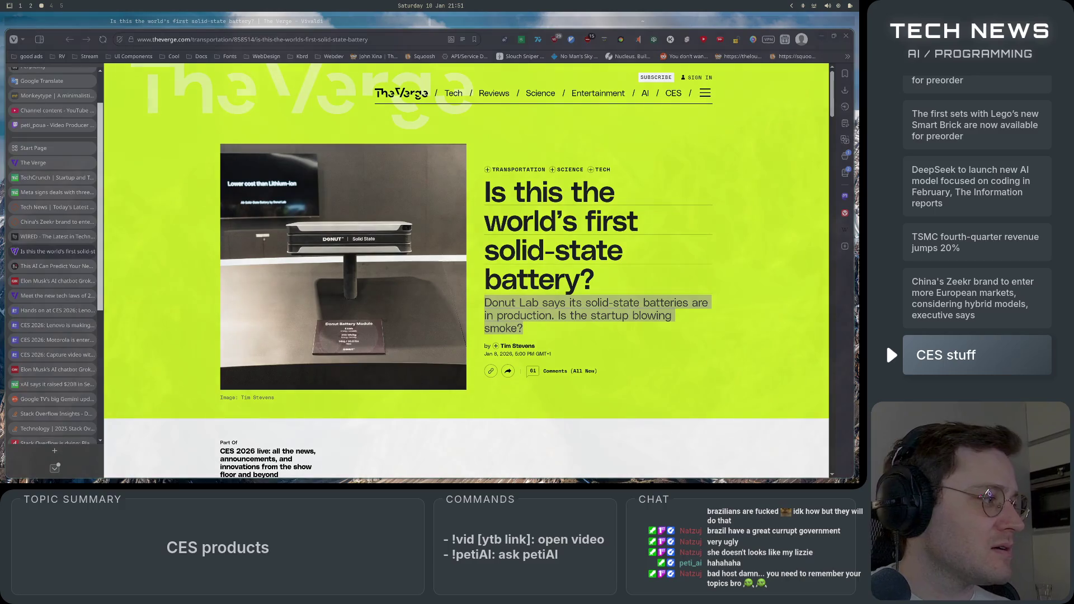
# Step: Refocus the browser, select the article's web address, then clear the selection
pyautogui.click(373, 19)
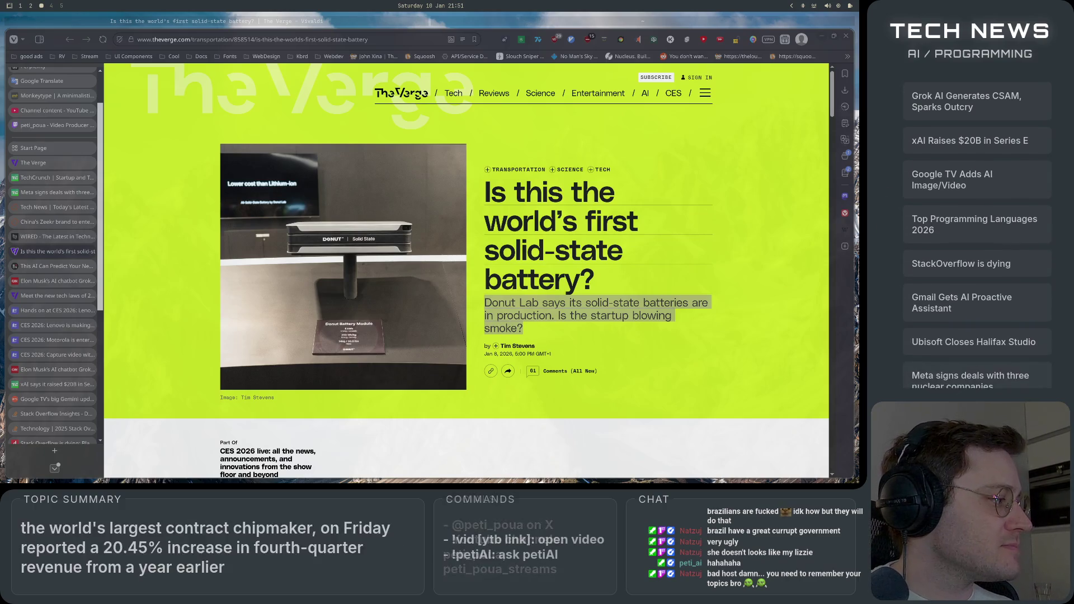
pyautogui.hotkey('ctrl', 'l')
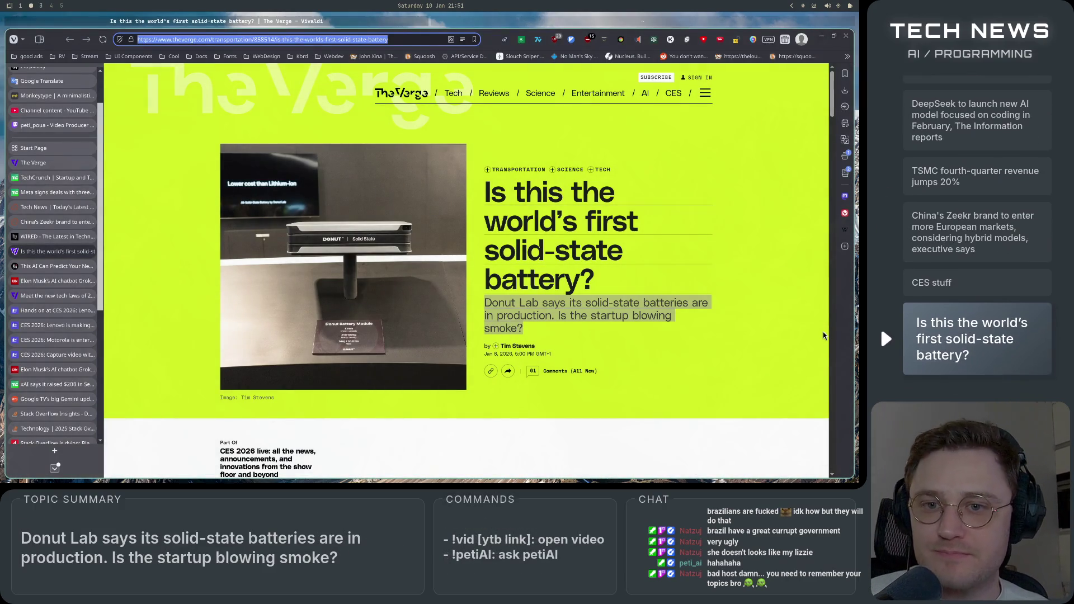
pyautogui.click(588, 238)
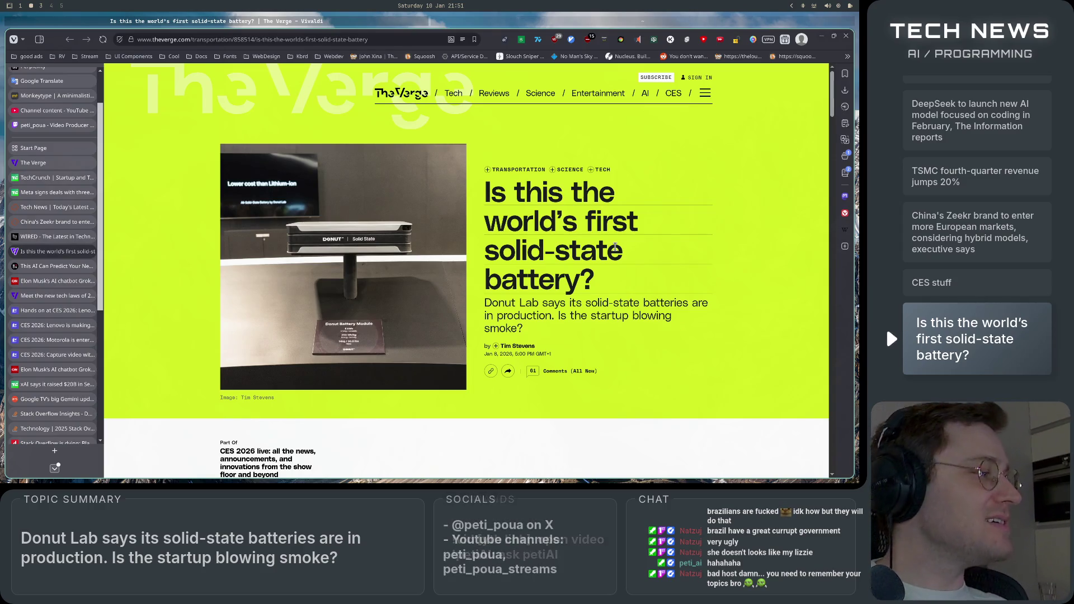
# Step: Close the 'You're reading one of today's free stories' banner over the article
pyautogui.scroll(-3, 645, 286)
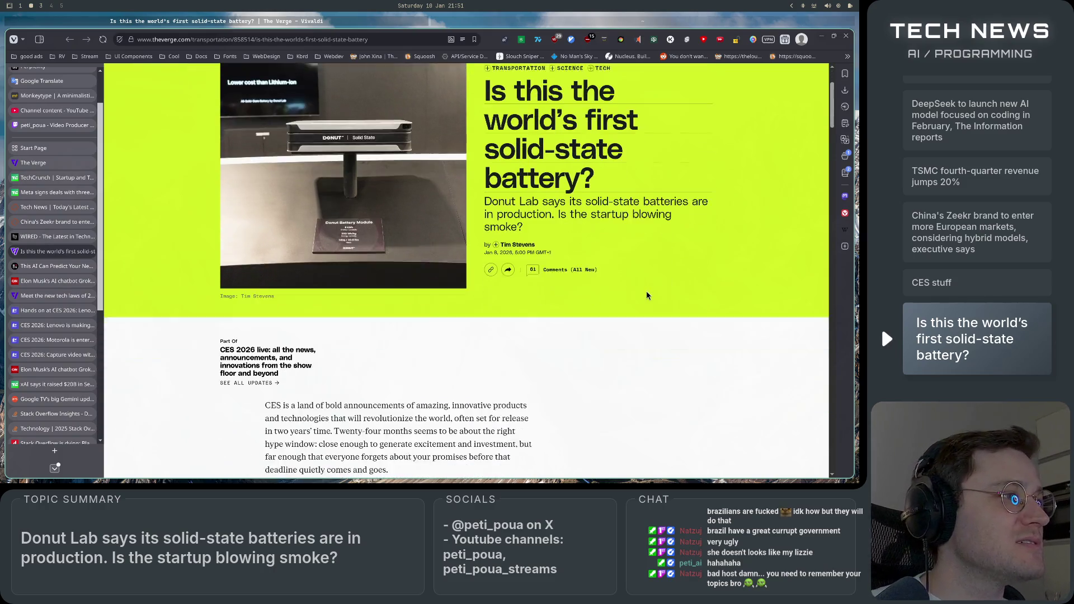
pyautogui.scroll(2, 646, 293)
pyautogui.scroll(-5, 645, 297)
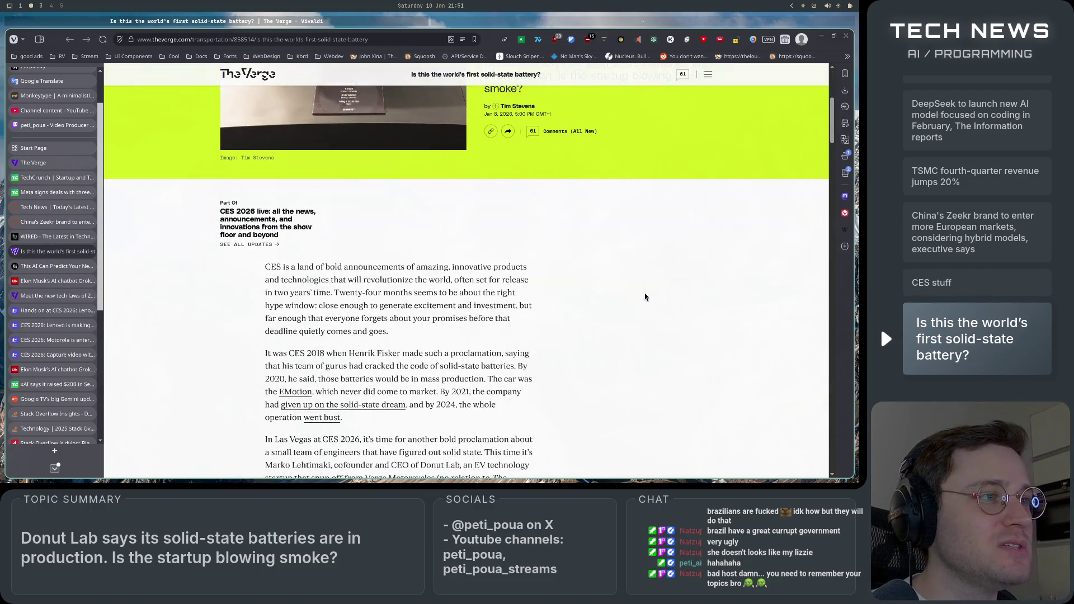
pyautogui.scroll(-3, 645, 296)
pyautogui.scroll(10, 643, 299)
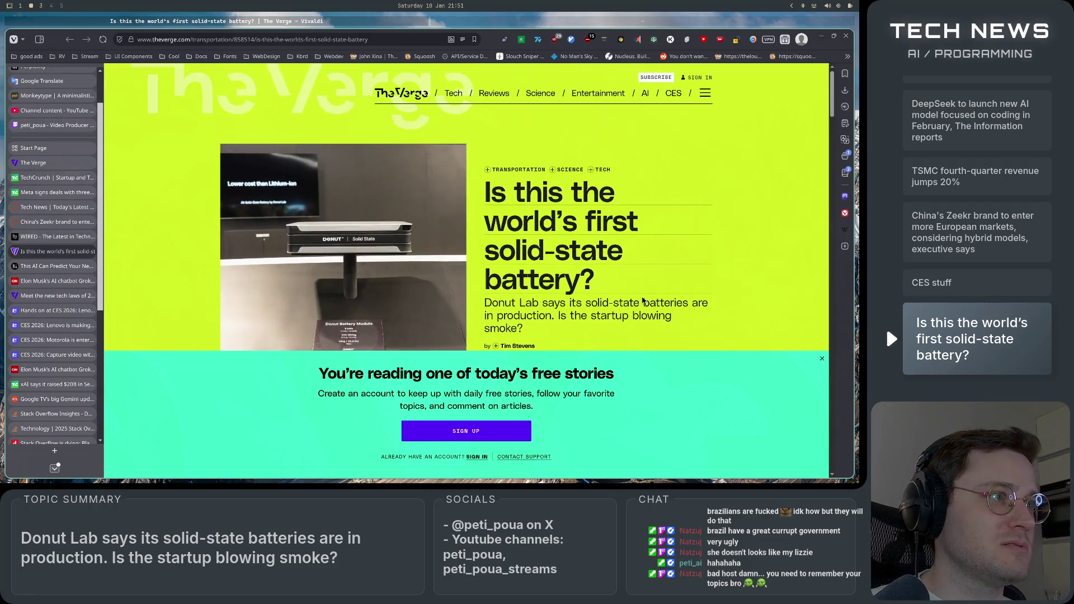
pyautogui.click(821, 358)
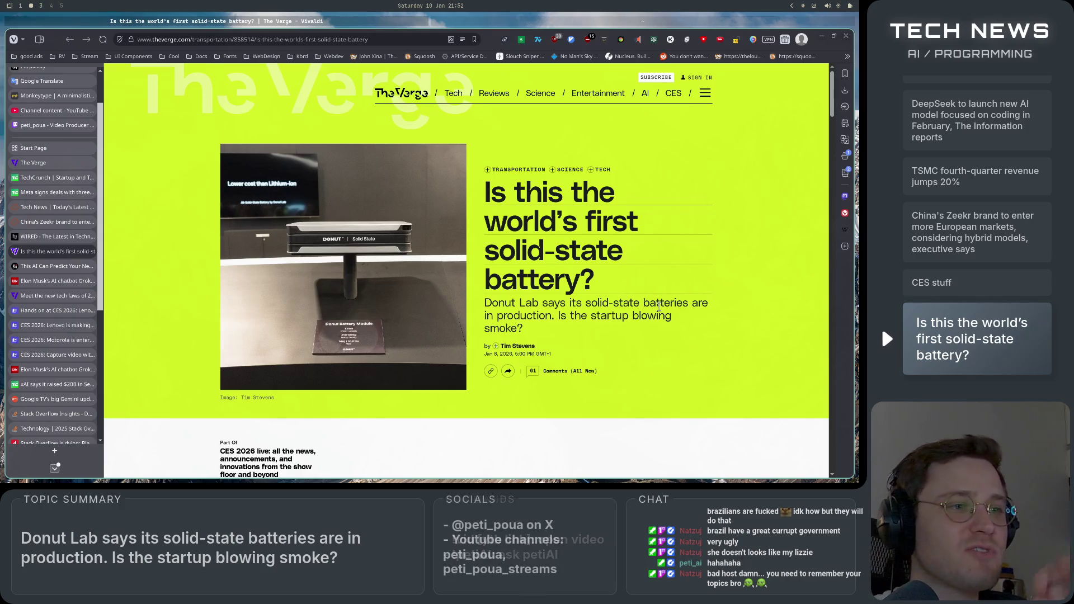
# Step: Flip to workspace 3 and back, then highlight the headline and 'solid-state batteries' in the subtitle
pyautogui.scroll(-4, 659, 307)
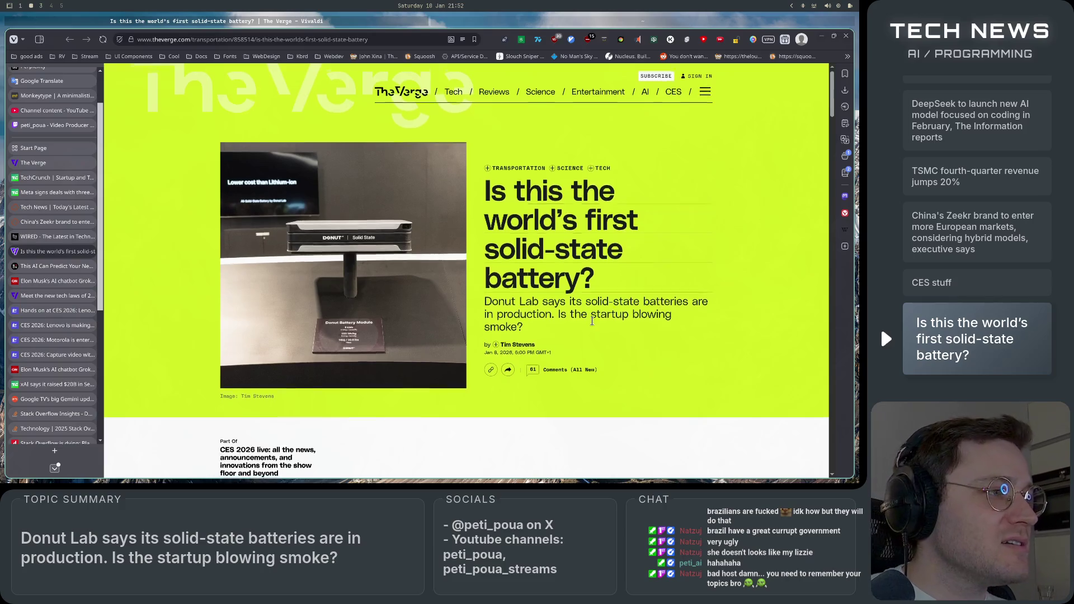
pyautogui.scroll(4, 594, 326)
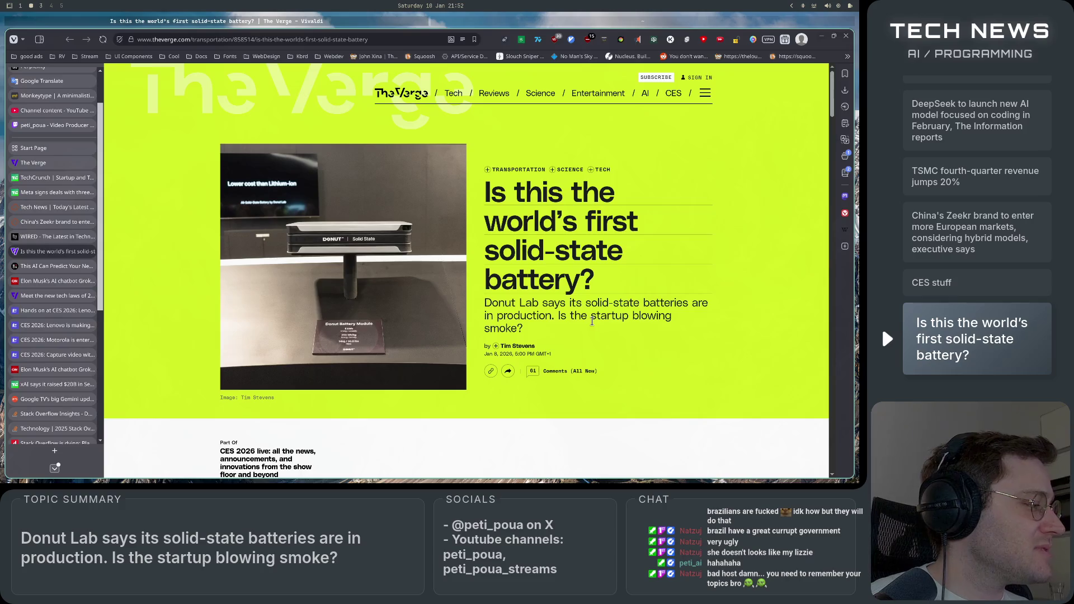
pyautogui.press('super+3')
pyautogui.press('super+2')
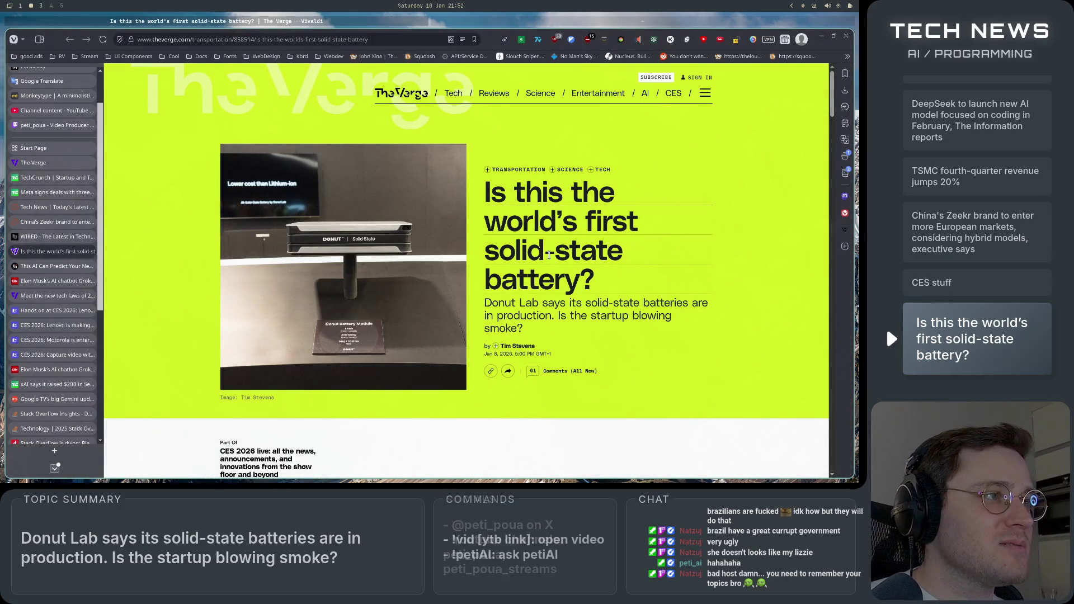
pyautogui.moveTo(486, 184); pyautogui.dragTo(672, 294)
pyautogui.click(672, 294)
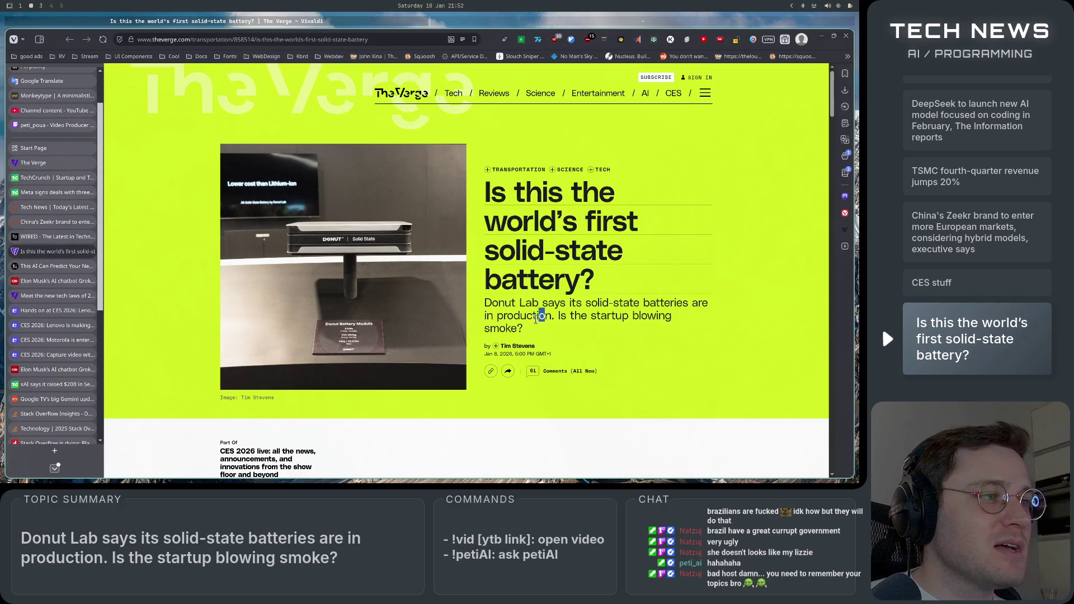
pyautogui.moveTo(540, 316); pyautogui.dragTo(488, 295)
pyautogui.click(592, 330)
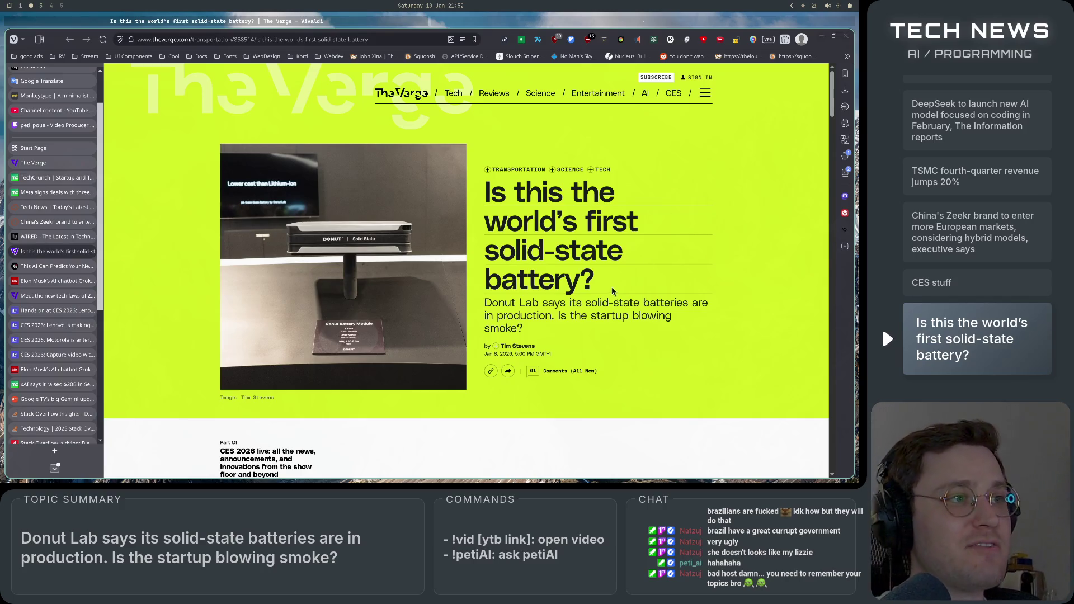
pyautogui.moveTo(586, 305)
pyautogui.mouseDown()
pyautogui.moveTo(722, 294)
pyautogui.moveTo(674, 316)
pyautogui.moveTo(687, 301)
pyautogui.mouseUp()
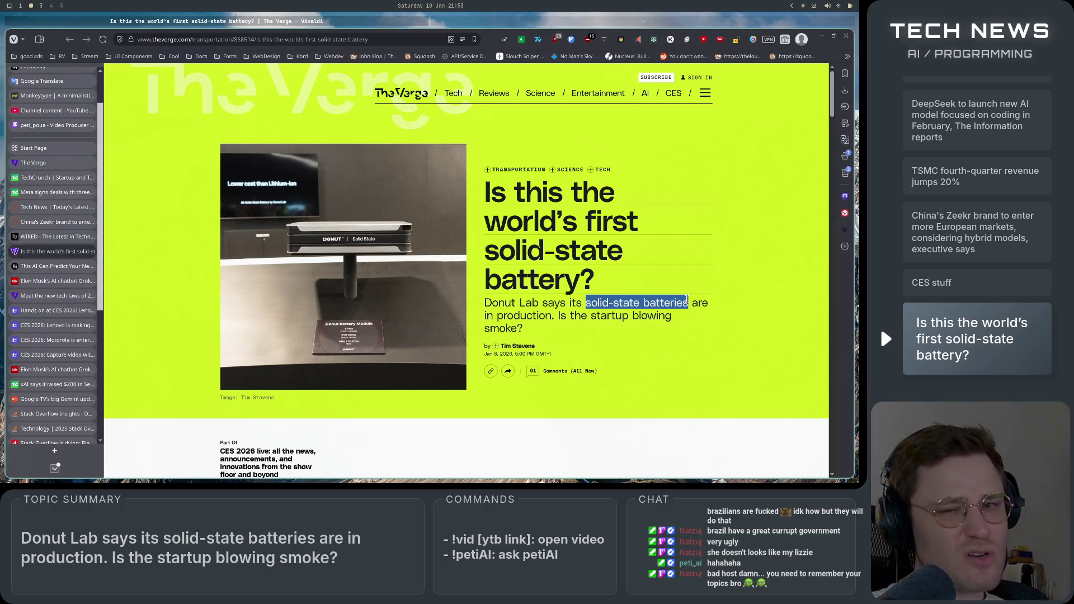
# Step: Scroll past the Part Of block through the opening paragraphs to Donut Lab's CES 2026 production claim
pyautogui.click(687, 300)
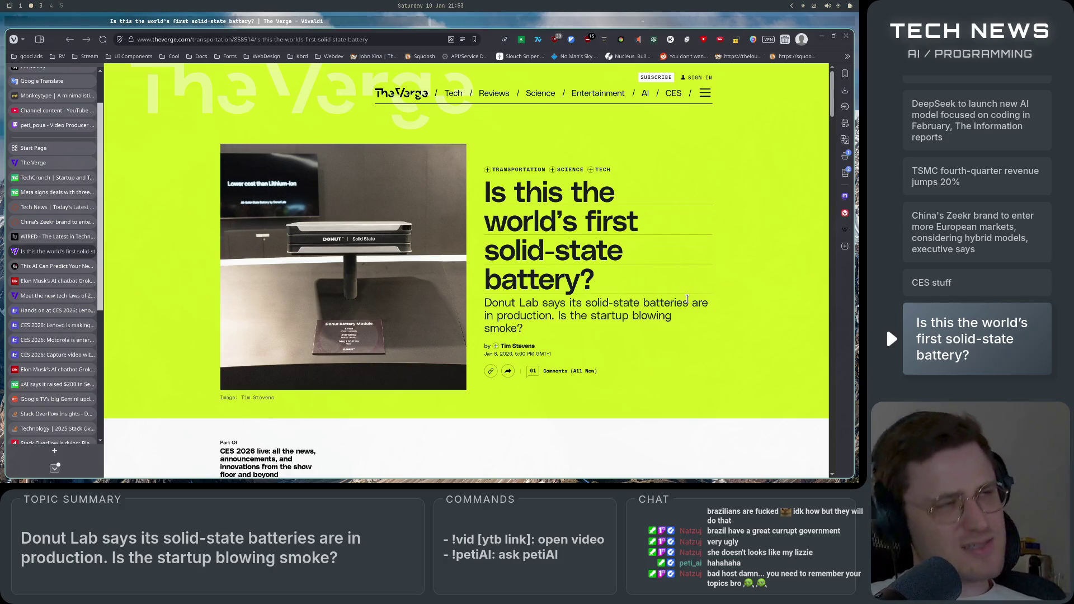
pyautogui.scroll(-3, 688, 302)
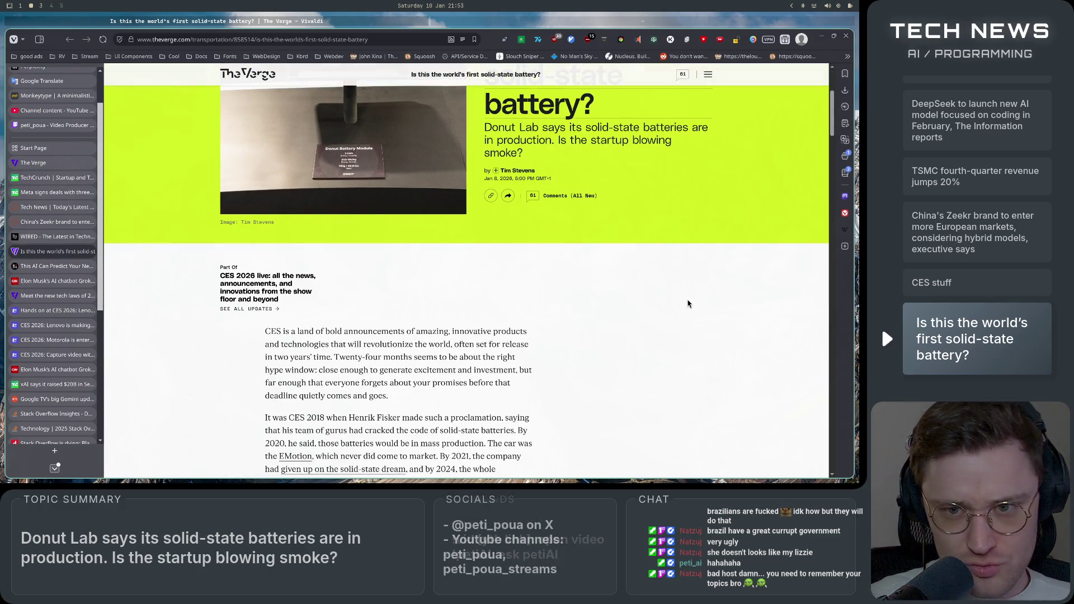
pyautogui.scroll(-2, 680, 306)
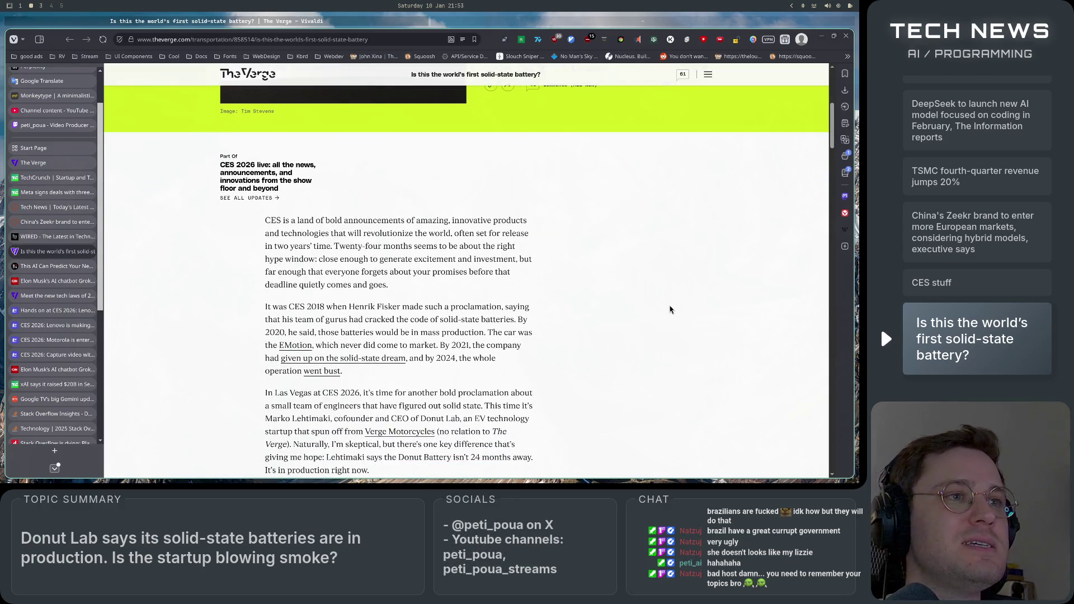
pyautogui.scroll(-1, 670, 309)
pyautogui.moveTo(299, 163); pyautogui.dragTo(527, 163)
pyautogui.moveTo(398, 163)
pyautogui.mouseDown()
pyautogui.moveTo(509, 162)
pyautogui.moveTo(369, 176)
pyautogui.moveTo(425, 176)
pyautogui.mouseUp()
pyautogui.click(342, 227)
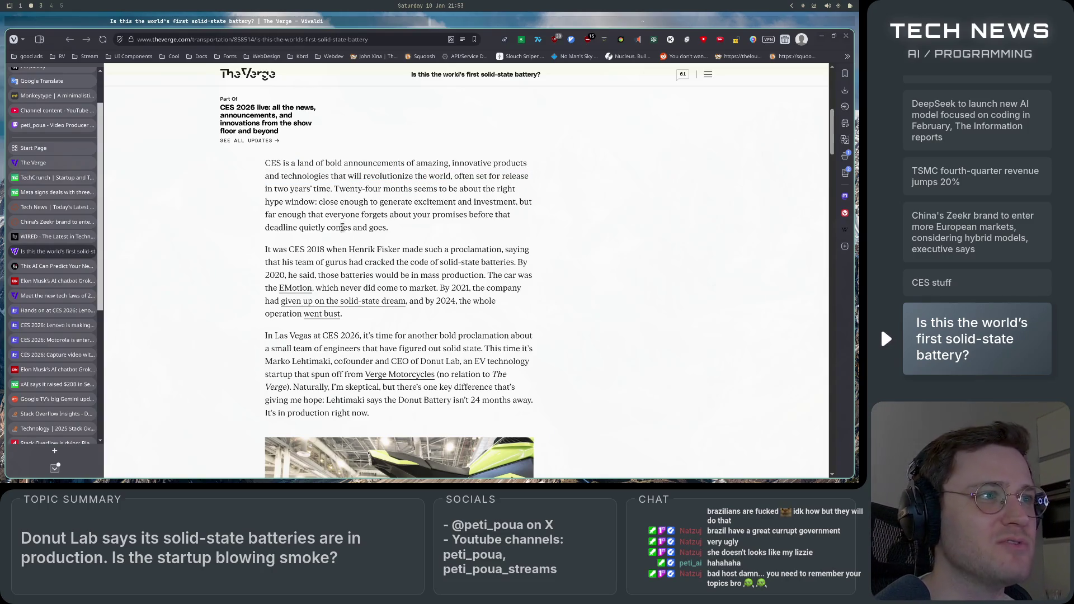
pyautogui.scroll(-1, 175, 243)
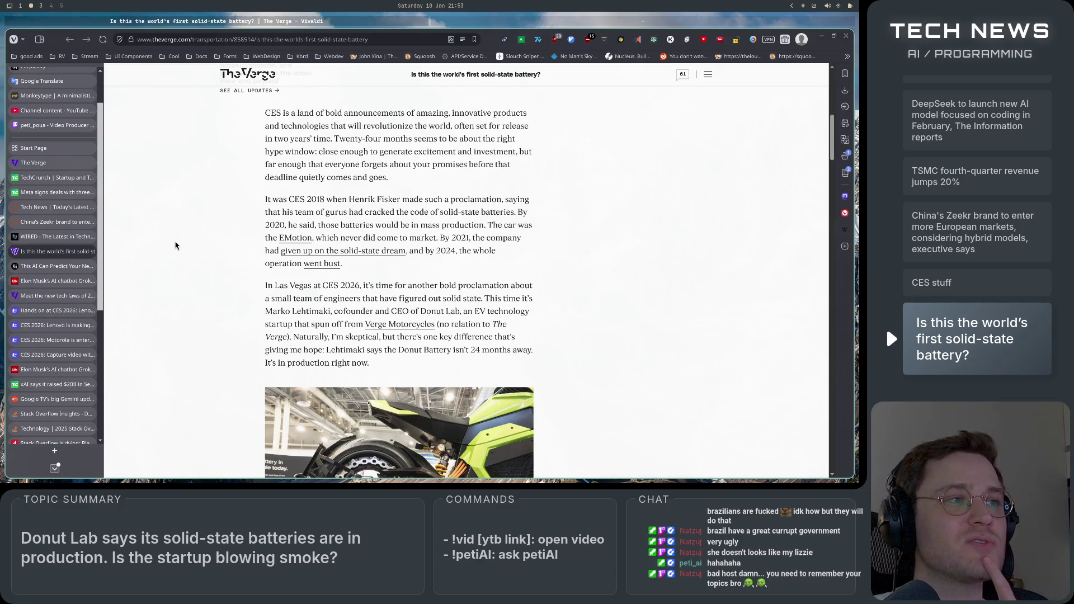
pyautogui.scroll(-1, 175, 246)
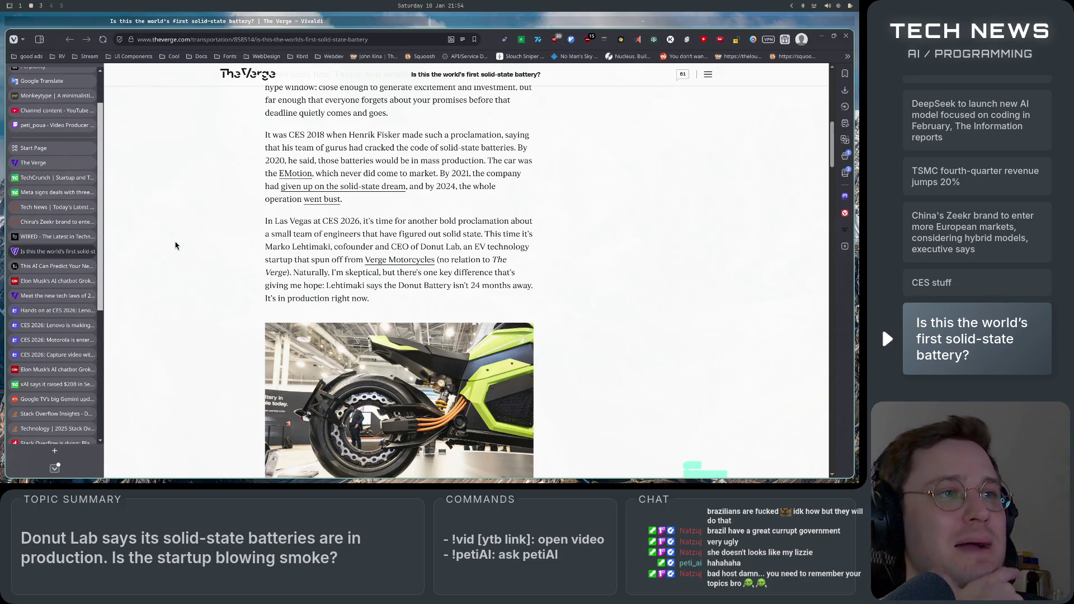
# Step: Read past the 400 Wh/kg, five-minute charging and 100,000-cycle claims to the 'huge ramifications' quote
pyautogui.scroll(-2, 190, 227)
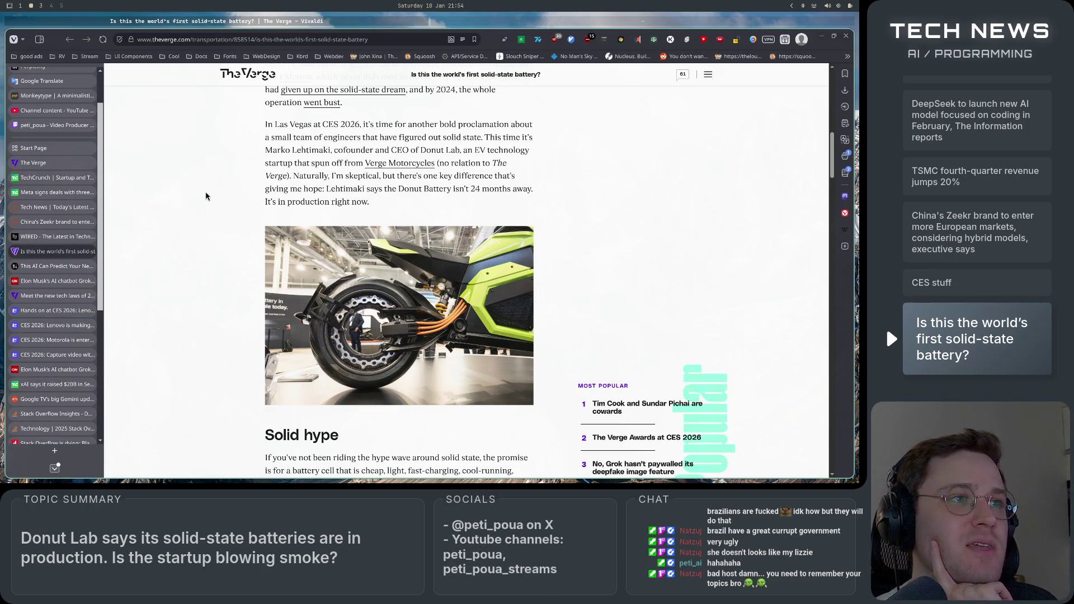
pyautogui.scroll(-1, 211, 196)
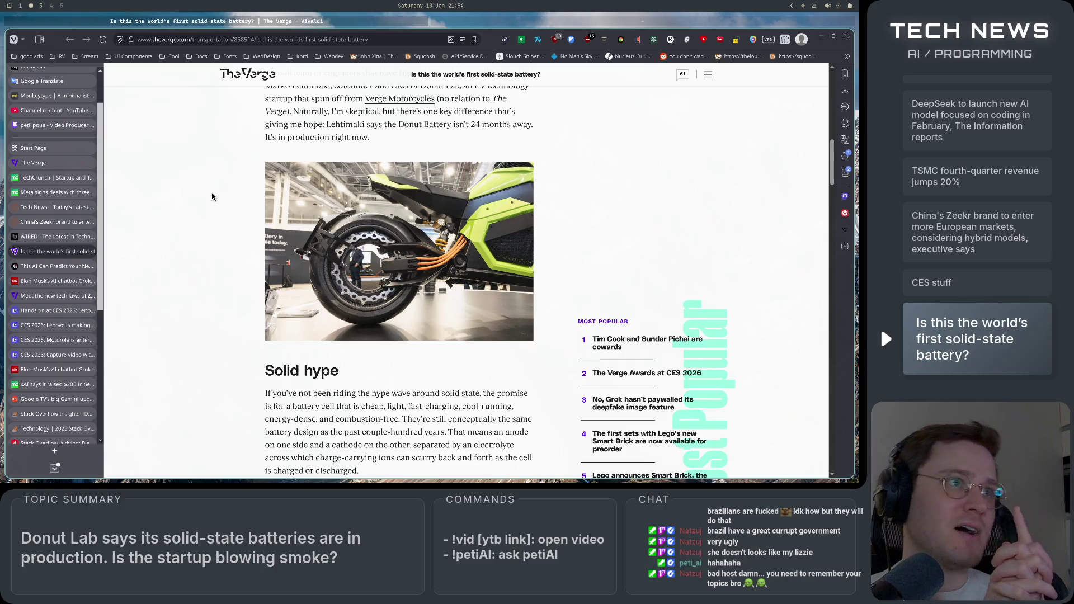
pyautogui.scroll(-3, 212, 196)
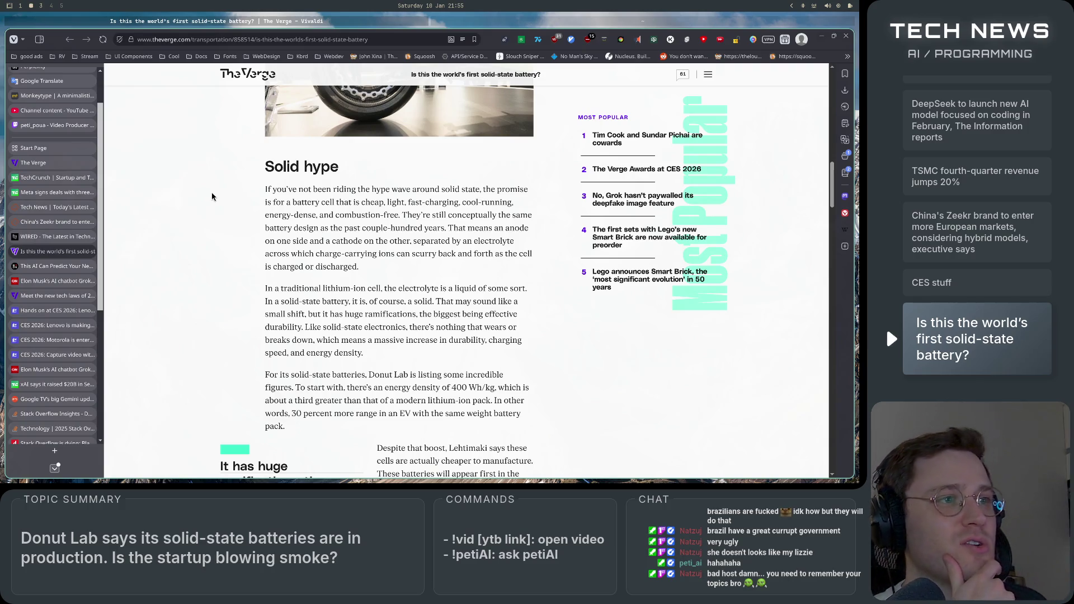
pyautogui.scroll(-1, 212, 197)
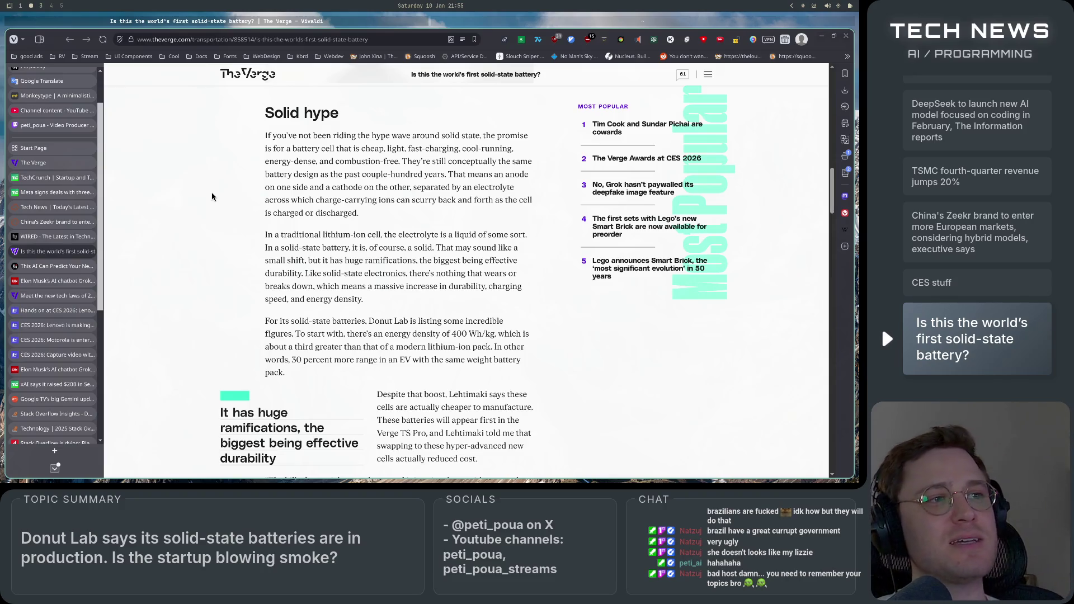
pyautogui.scroll(-3, 219, 184)
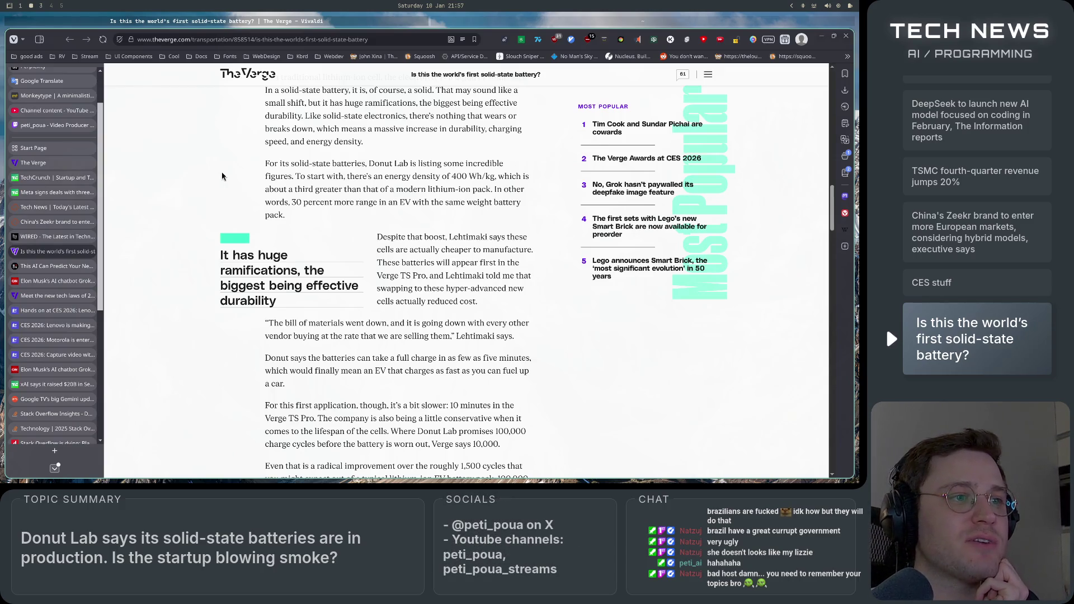
pyautogui.scroll(-2, 221, 174)
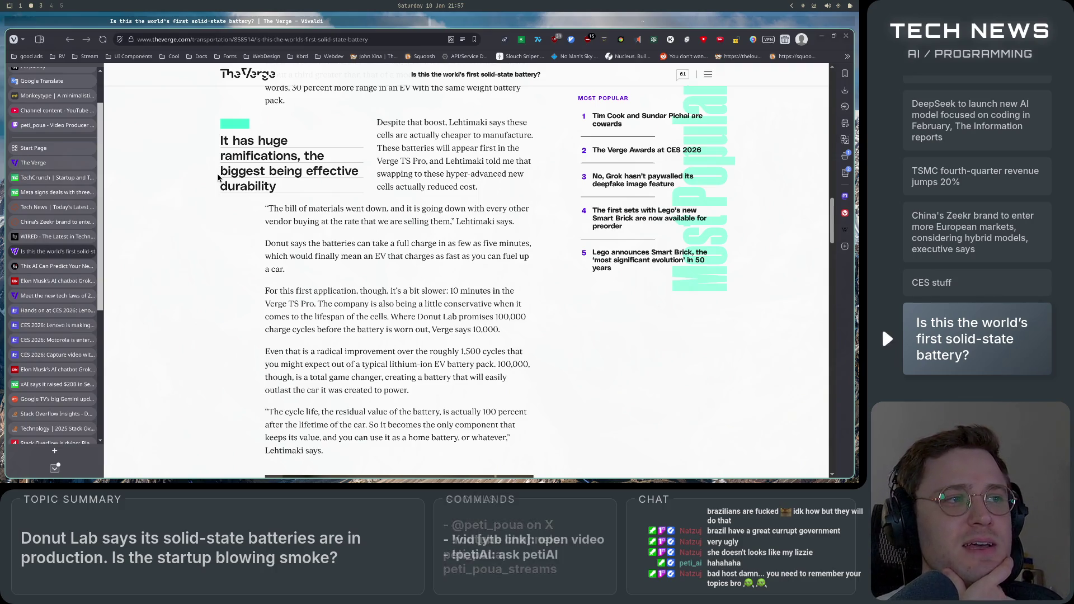
# Step: Highlight the falling material costs quote and full-charge time sentences while reading down
pyautogui.moveTo(279, 221); pyautogui.dragTo(453, 221)
pyautogui.click(453, 222)
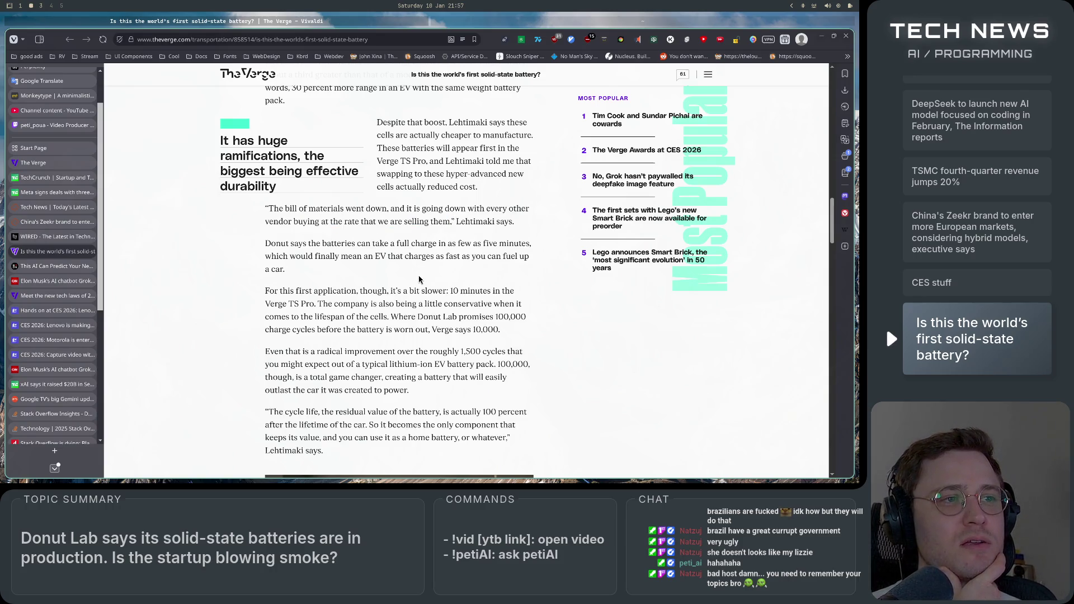
pyautogui.moveTo(265, 244)
pyautogui.mouseDown()
pyautogui.moveTo(525, 245)
pyautogui.moveTo(511, 257)
pyautogui.moveTo(313, 256)
pyautogui.moveTo(527, 258)
pyautogui.moveTo(516, 272)
pyautogui.mouseUp()
pyautogui.click(515, 272)
pyautogui.scroll(-1, 371, 306)
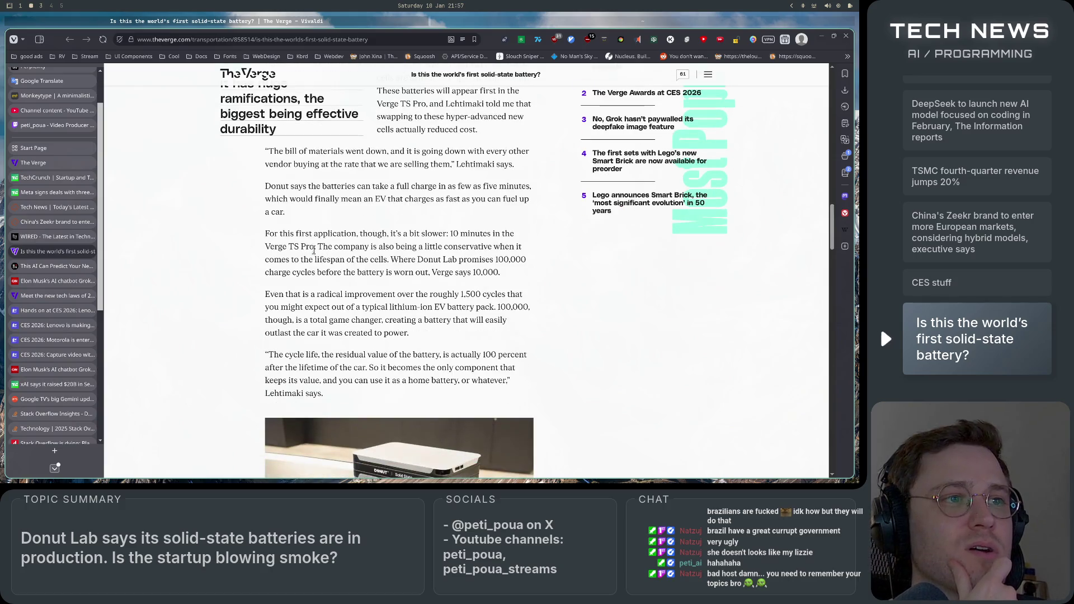
pyautogui.moveTo(269, 234)
pyautogui.mouseDown()
pyautogui.moveTo(509, 237)
pyautogui.moveTo(288, 247)
pyautogui.moveTo(523, 249)
pyautogui.moveTo(324, 261)
pyautogui.moveTo(500, 273)
pyautogui.mouseUp()
pyautogui.click(480, 245)
pyautogui.click(608, 273)
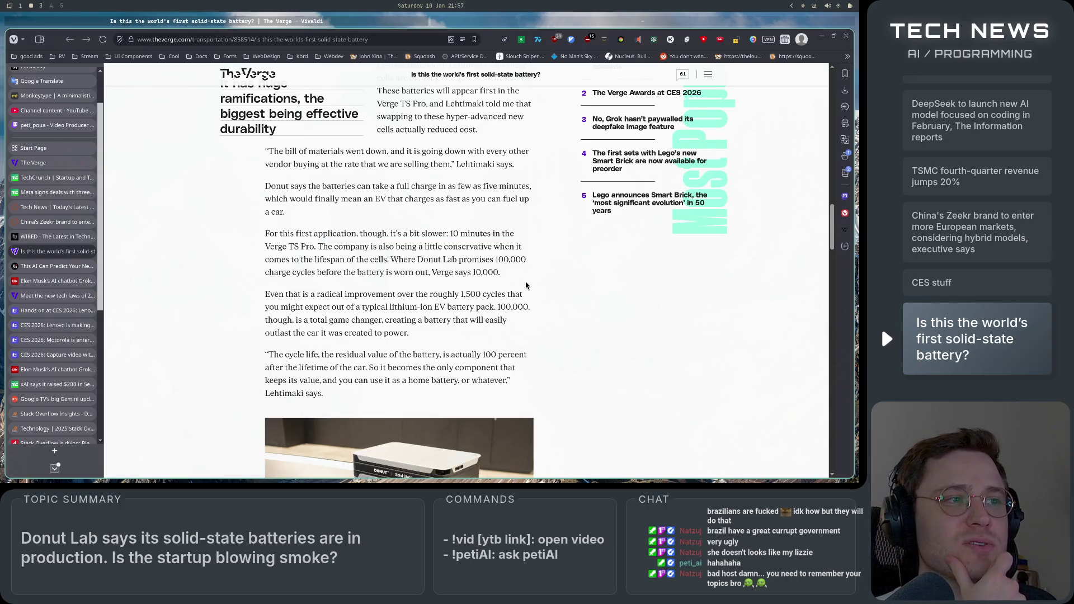
pyautogui.scroll(-3, 608, 273)
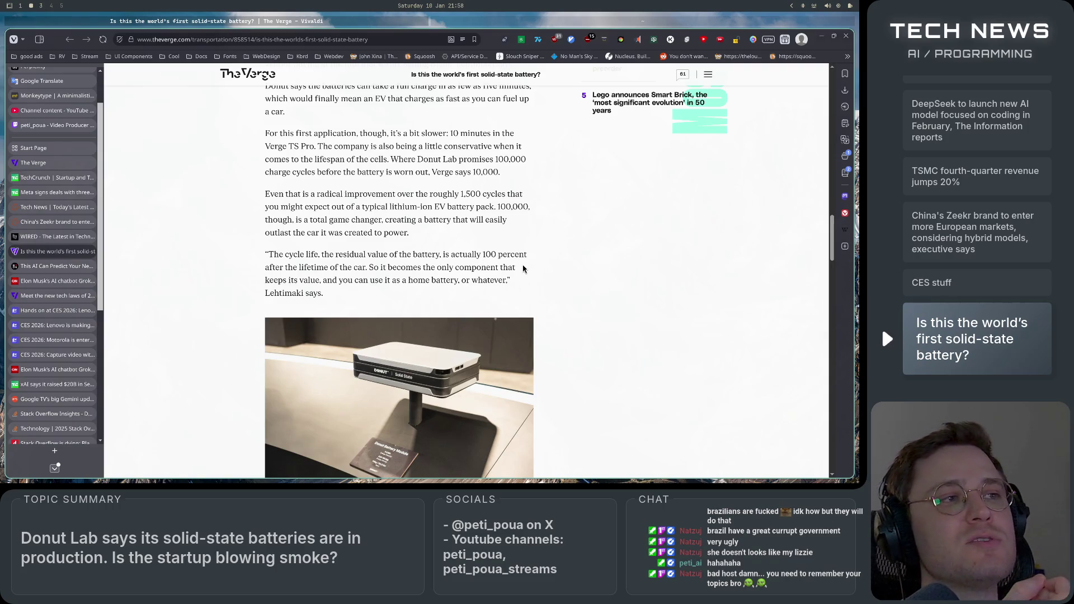
pyautogui.scroll(-3, 537, 268)
pyautogui.scroll(2, 564, 306)
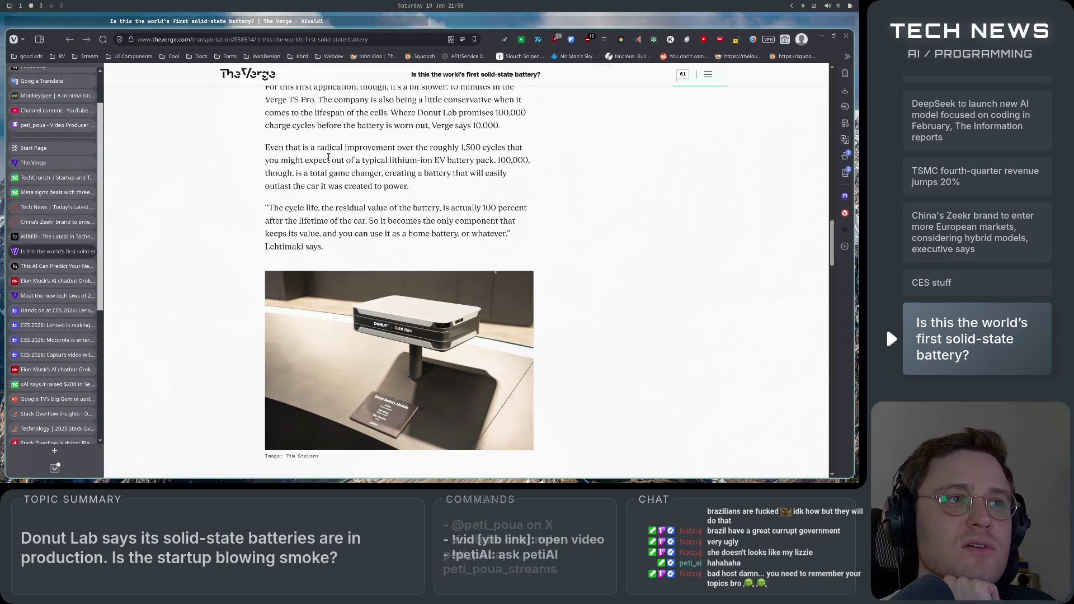
# Step: Highlight the cycle-life figures 1,500, 100,000 and 10,000 in the comparison with typical lithium-ion packs
pyautogui.moveTo(264, 149); pyautogui.dragTo(522, 149)
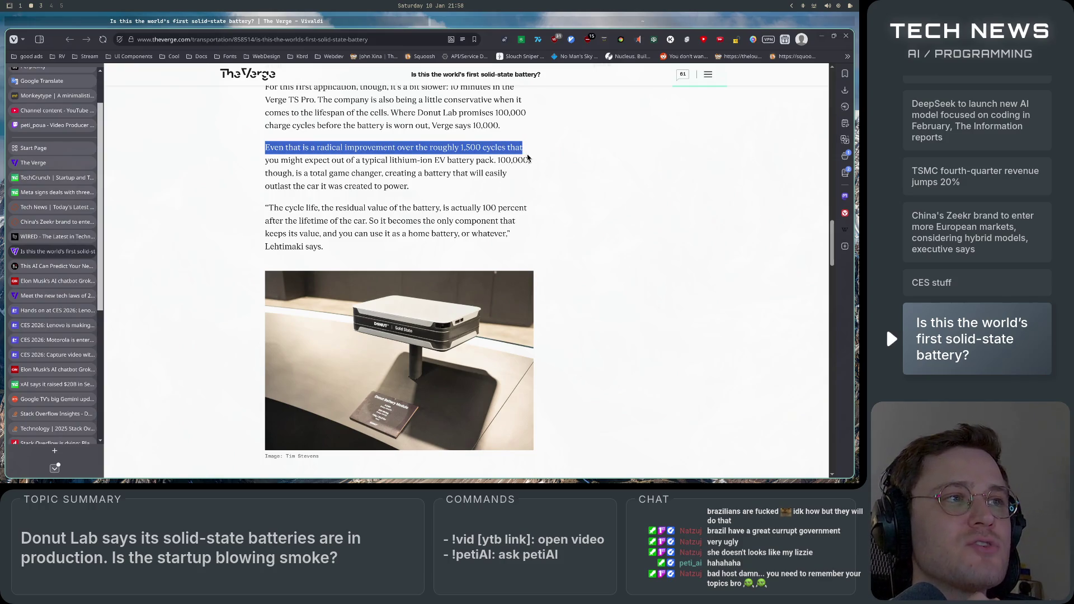
pyautogui.click(527, 159)
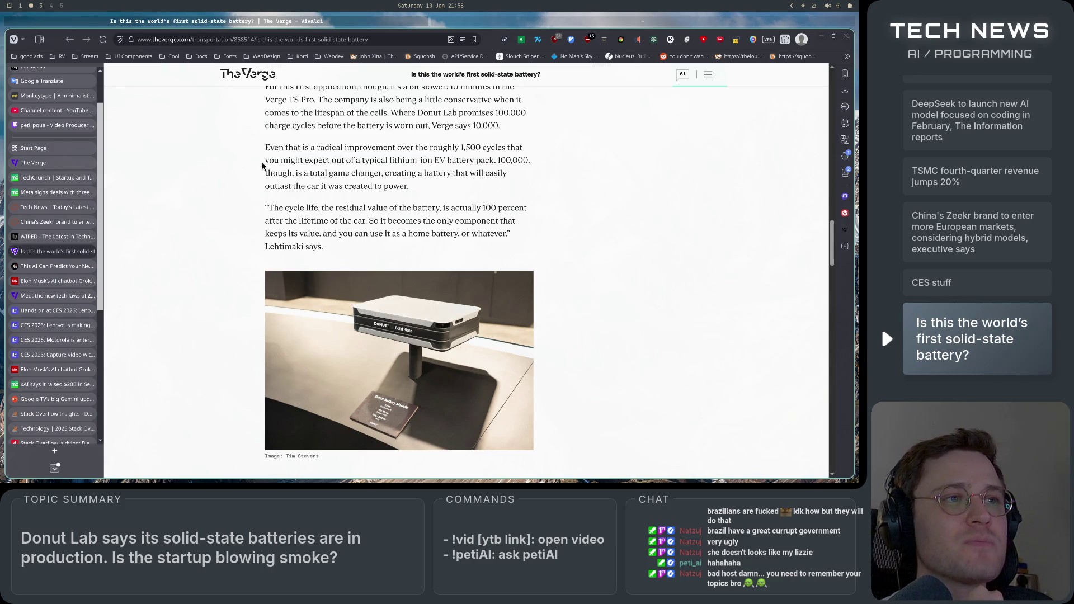
pyautogui.moveTo(265, 161); pyautogui.dragTo(498, 160)
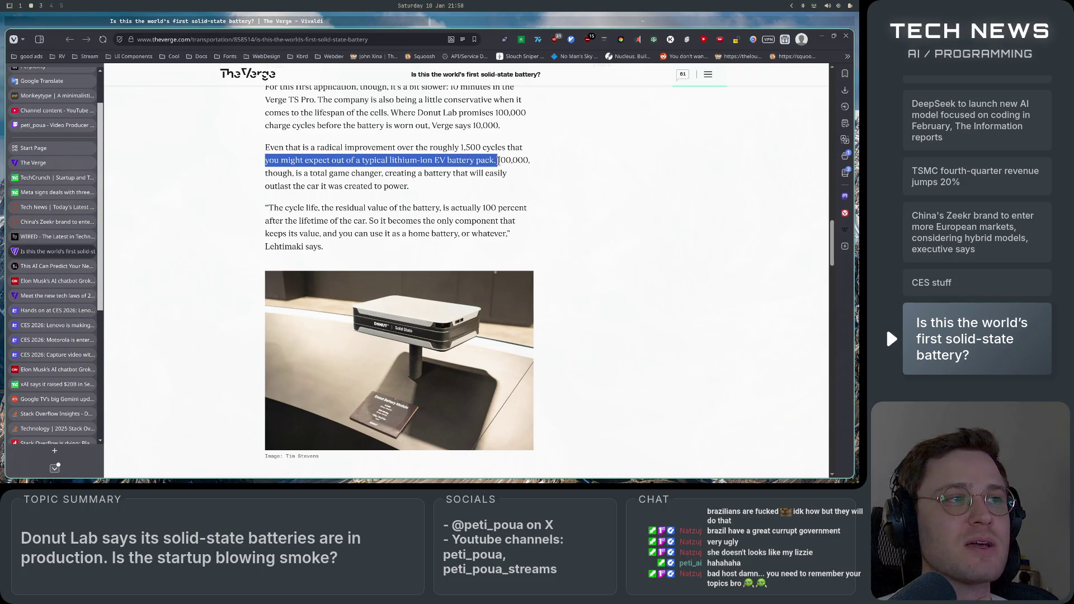
pyautogui.click(498, 160)
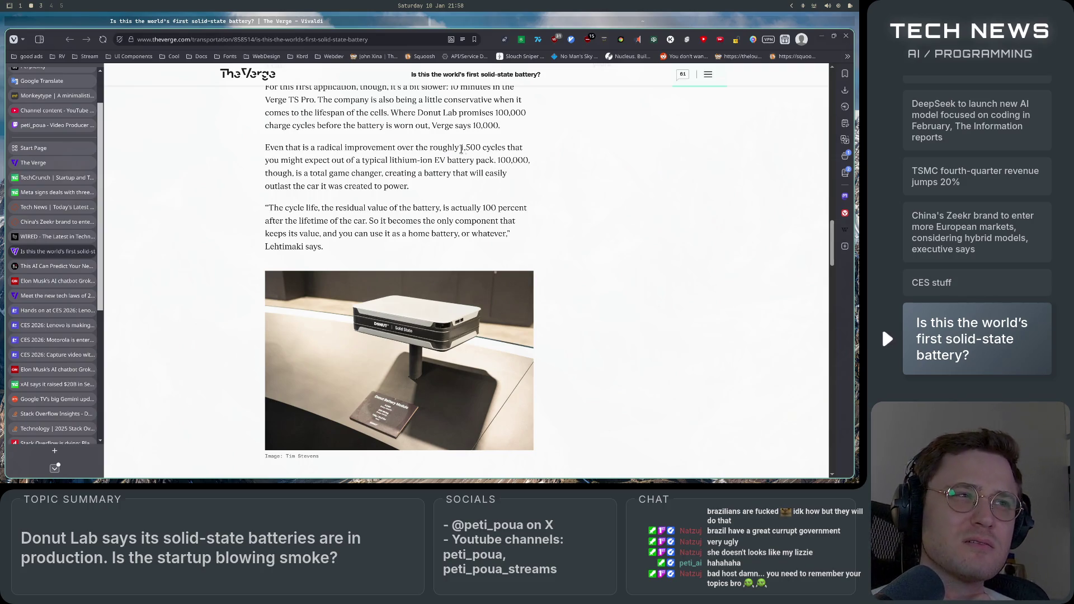
pyautogui.moveTo(459, 147); pyautogui.dragTo(505, 151)
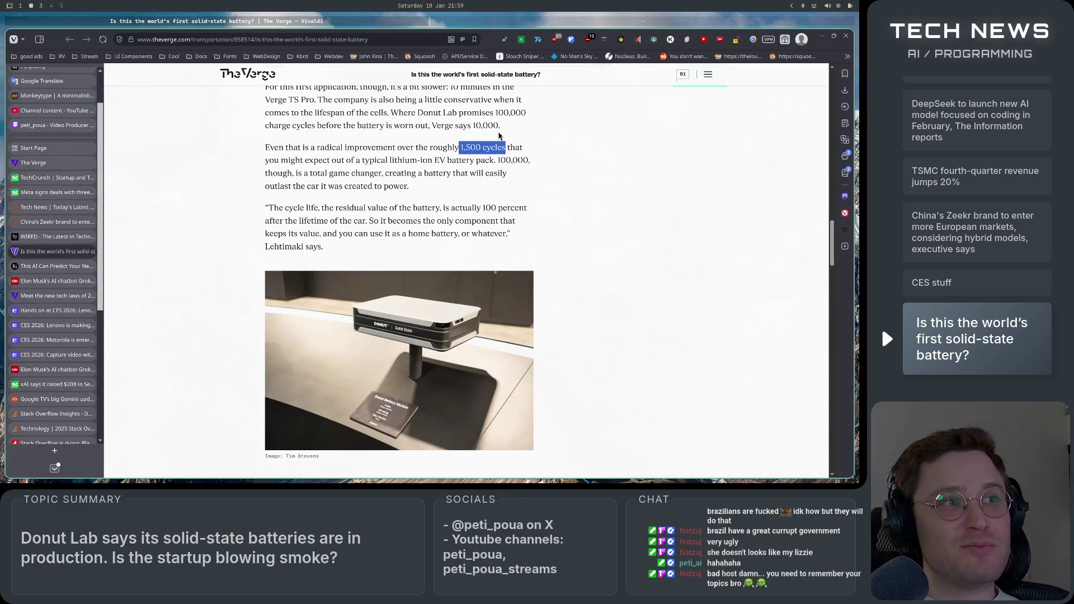
pyautogui.moveTo(460, 147); pyautogui.dragTo(482, 147)
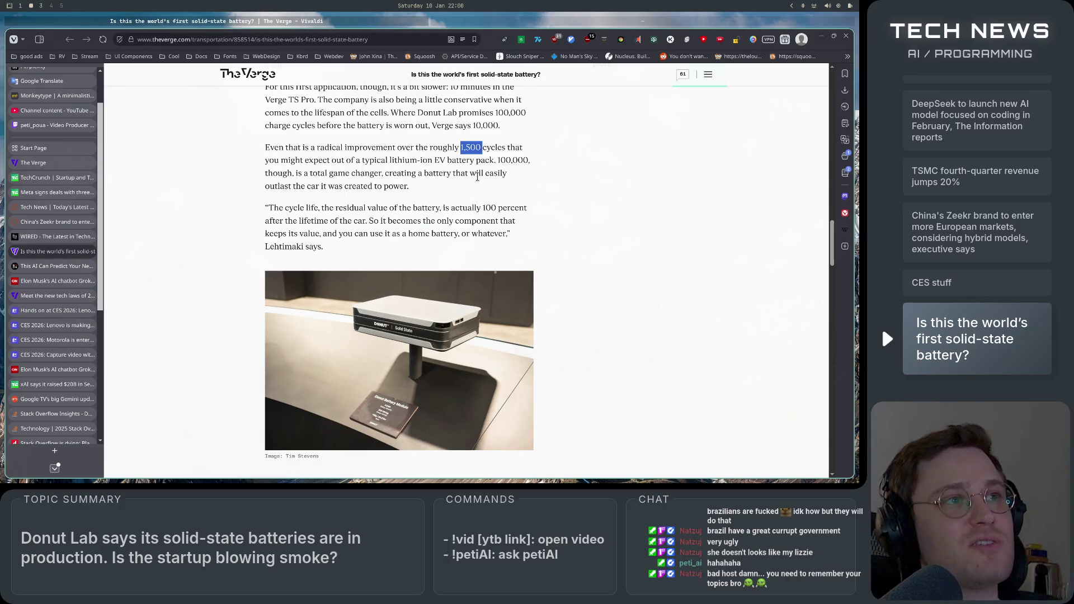
pyautogui.click(453, 190)
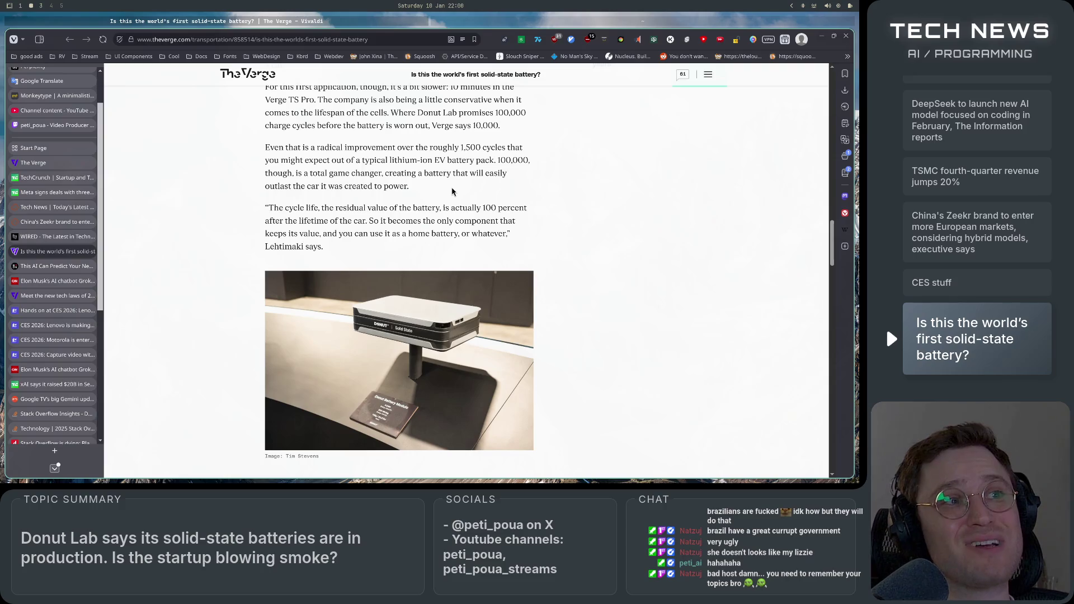
pyautogui.moveTo(499, 162)
pyautogui.mouseDown()
pyautogui.moveTo(539, 166)
pyautogui.moveTo(280, 175)
pyautogui.moveTo(475, 174)
pyautogui.mouseUp()
pyautogui.click(483, 186)
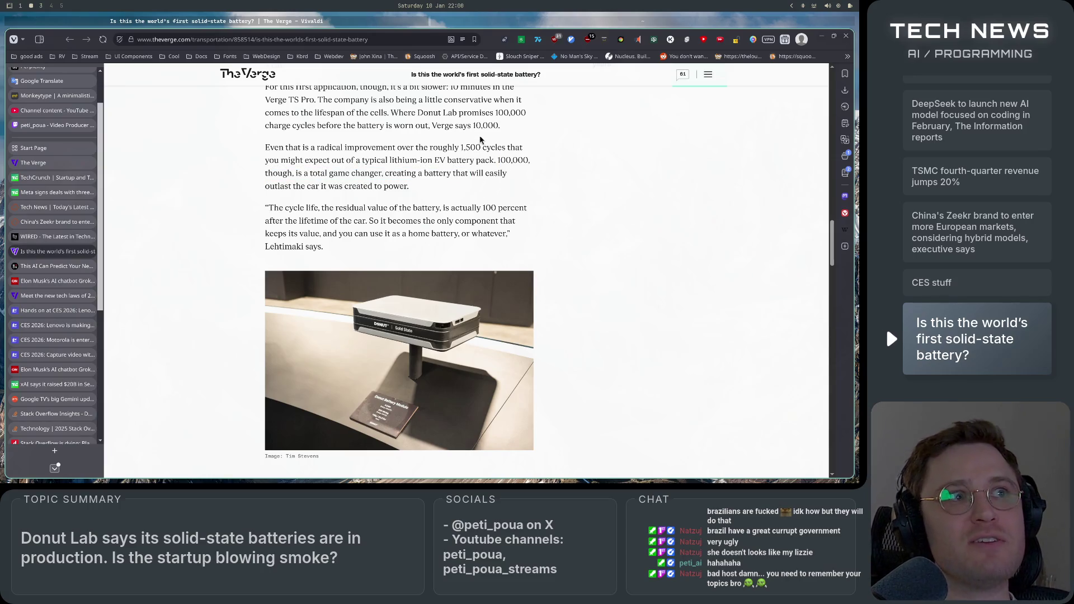
pyautogui.moveTo(473, 126); pyautogui.dragTo(499, 125)
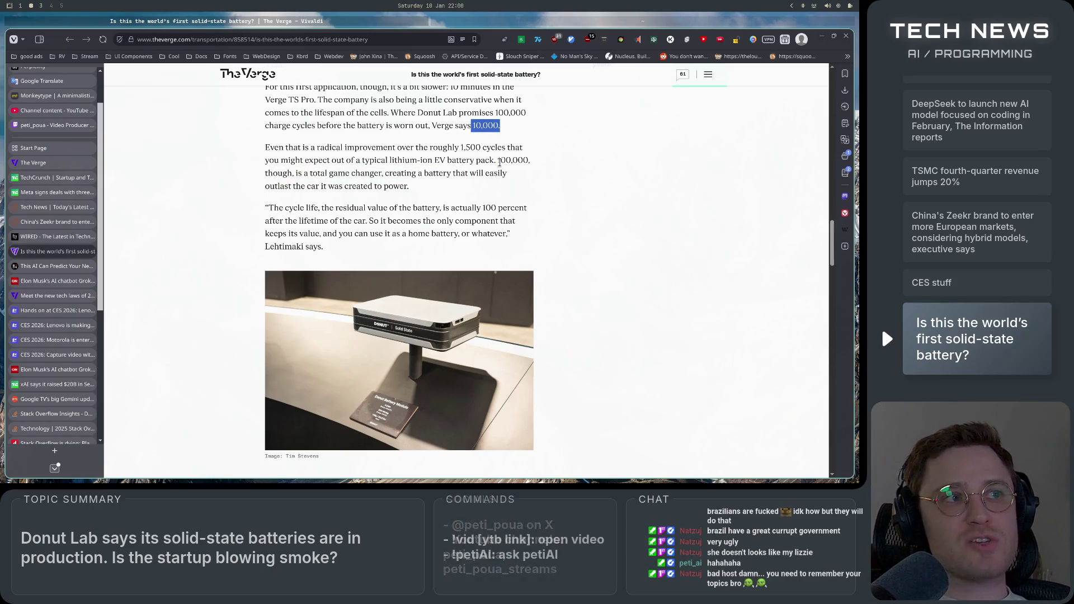
pyautogui.click(472, 188)
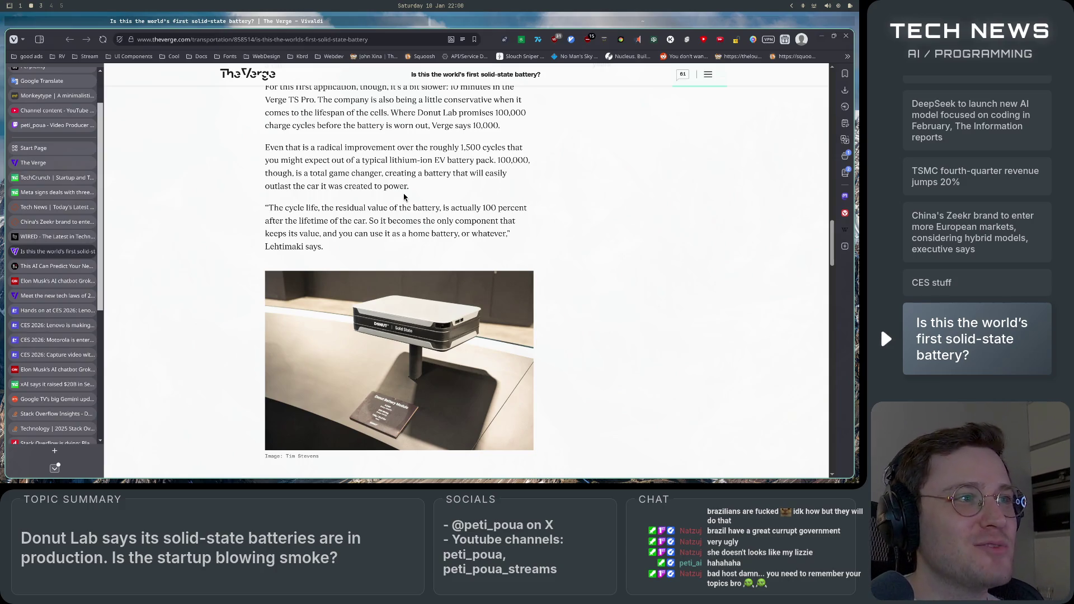
pyautogui.moveTo(505, 163); pyautogui.dragTo(541, 167)
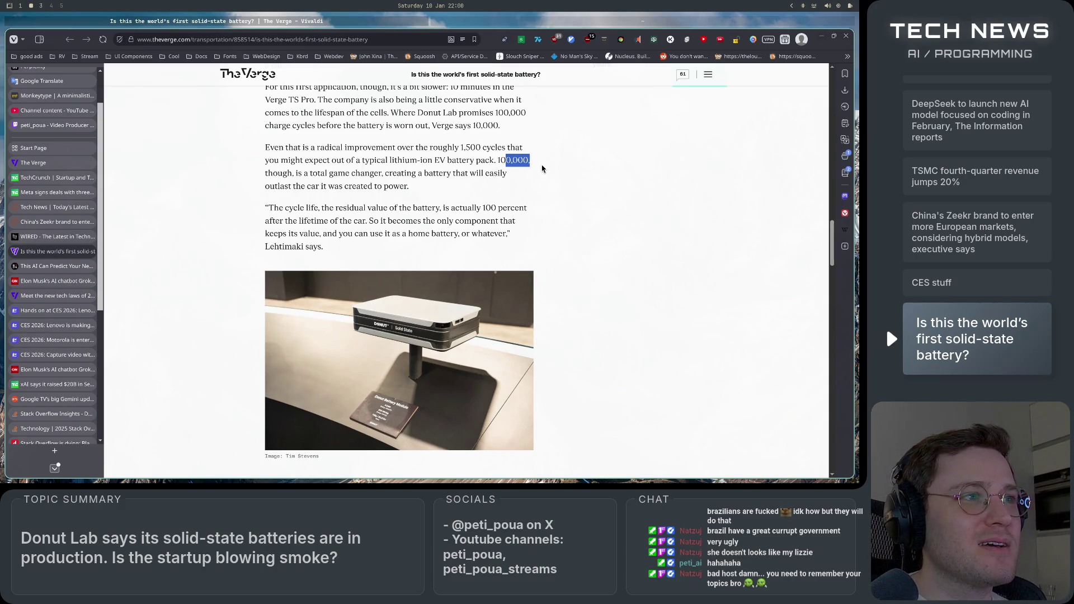
pyautogui.click(437, 191)
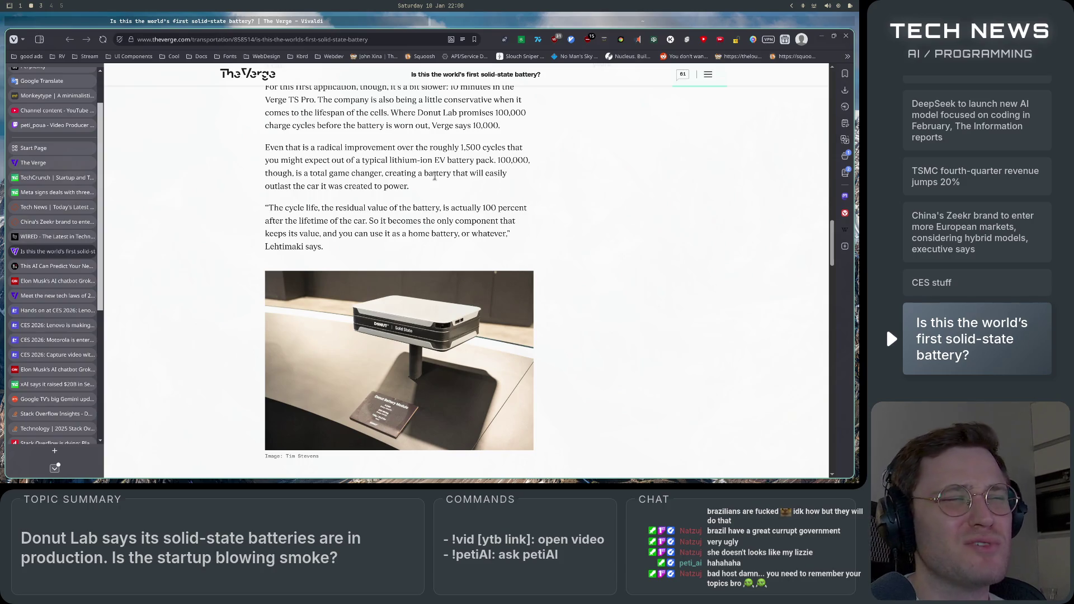
# Step: Highlight the residual-value quote paragraph, then continue toward Thermal stability
pyautogui.moveTo(268, 209)
pyautogui.mouseDown()
pyautogui.moveTo(480, 211)
pyautogui.moveTo(513, 246)
pyautogui.mouseUp()
pyautogui.click(307, 250)
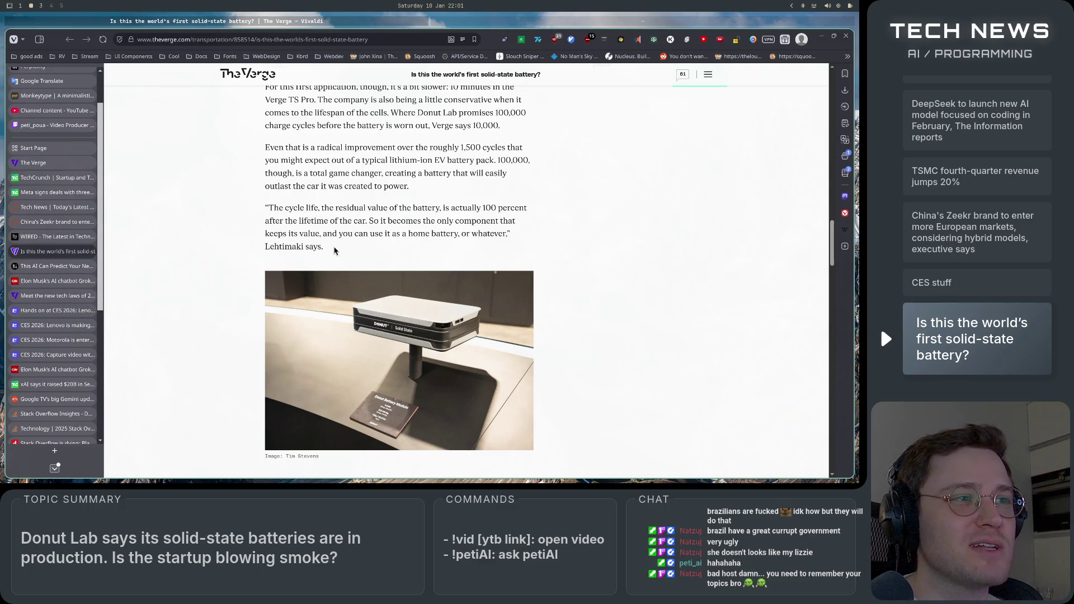
pyautogui.moveTo(268, 208)
pyautogui.mouseDown()
pyautogui.moveTo(443, 222)
pyautogui.moveTo(441, 260)
pyautogui.mouseUp()
pyautogui.click(371, 256)
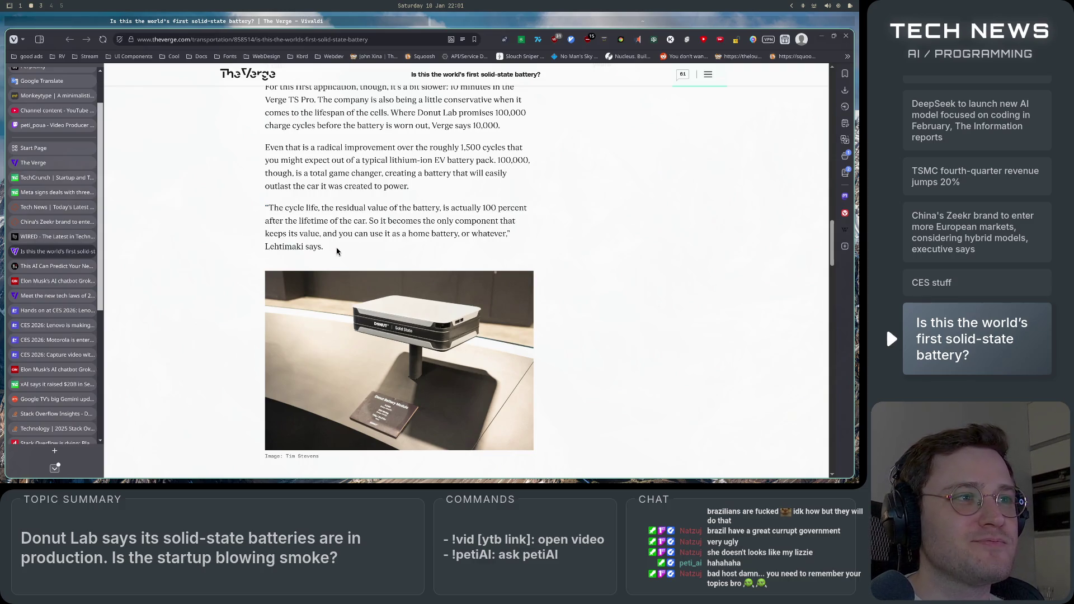
pyautogui.moveTo(264, 208)
pyautogui.mouseDown()
pyautogui.moveTo(384, 210)
pyautogui.moveTo(266, 208)
pyautogui.mouseUp()
pyautogui.scroll(-5, 435, 199)
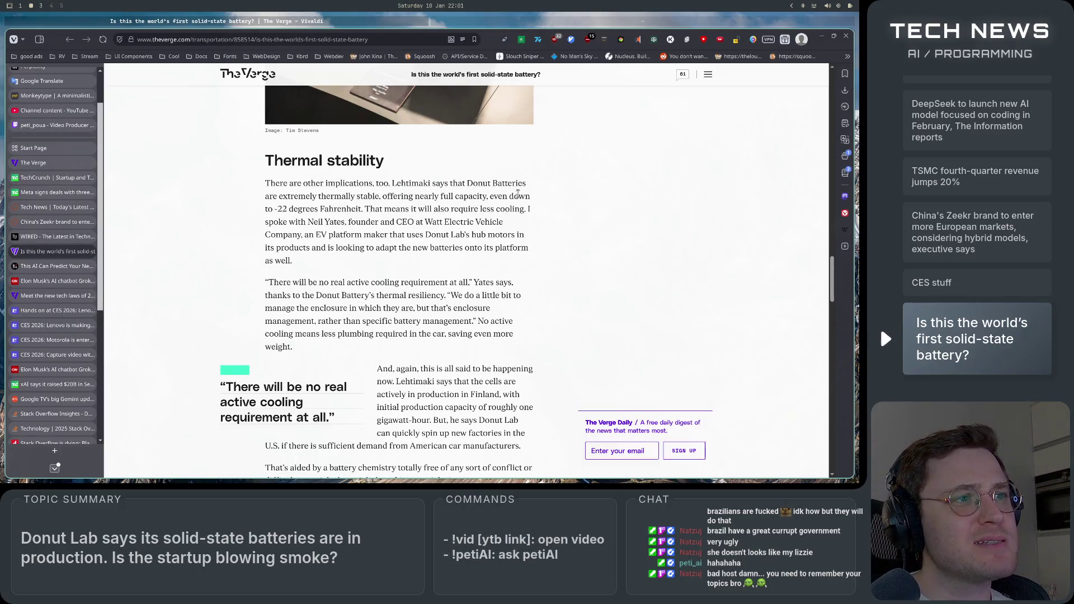
# Step: Highlight the -22 degrees Fahrenheit claim, reduced cooling sentence and enclosure-management quote
pyautogui.moveTo(274, 208)
pyautogui.mouseDown()
pyautogui.moveTo(528, 209)
pyautogui.moveTo(403, 223)
pyautogui.moveTo(466, 235)
pyautogui.moveTo(330, 235)
pyautogui.moveTo(510, 237)
pyautogui.mouseUp()
pyautogui.click(375, 211)
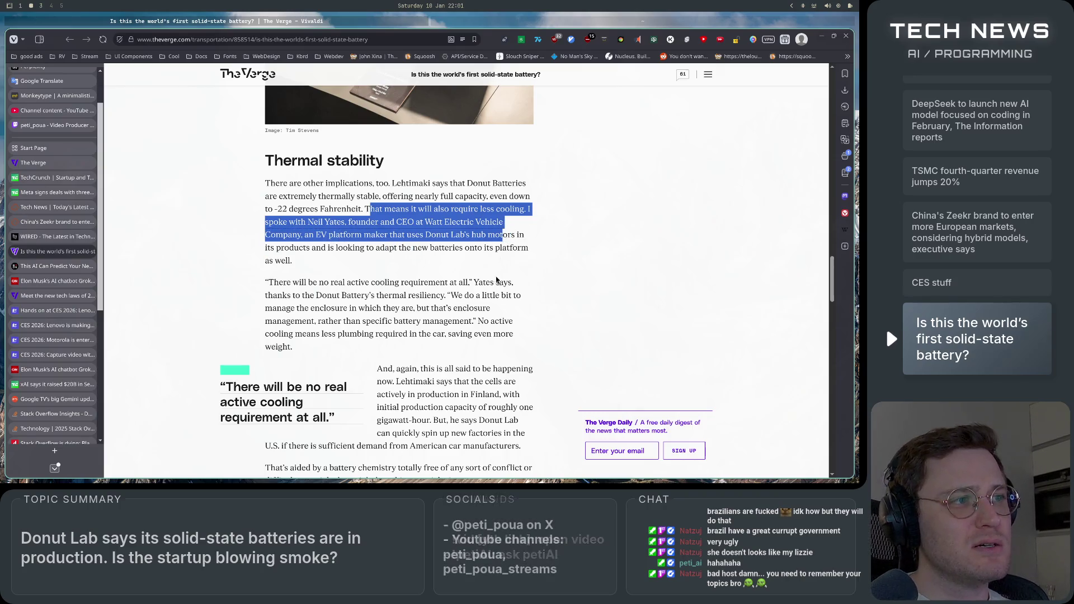
pyautogui.click(510, 241)
pyautogui.scroll(-1, 472, 272)
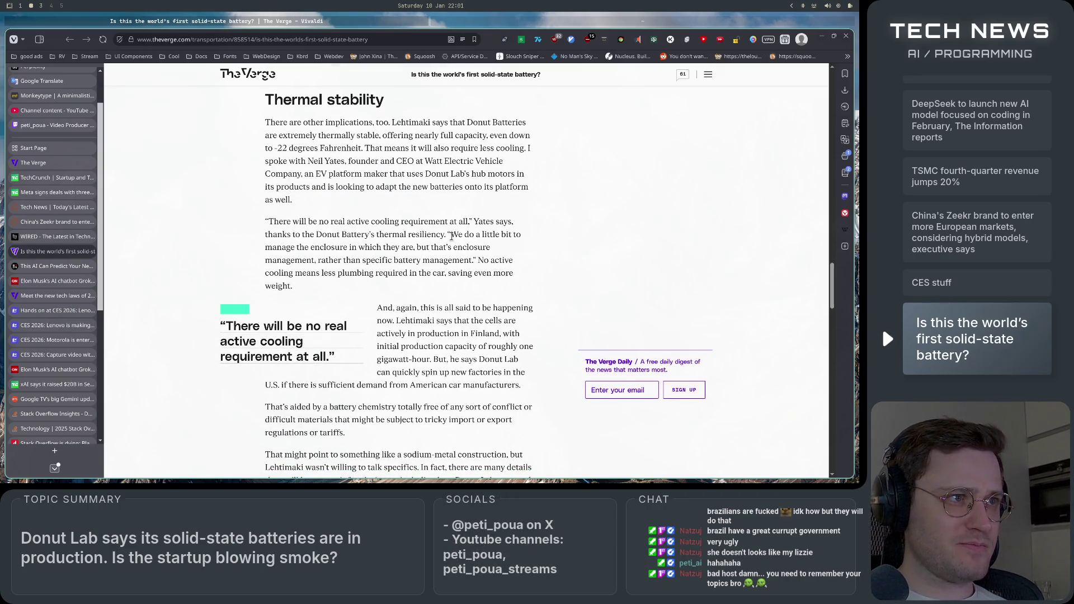
pyautogui.moveTo(451, 236)
pyautogui.mouseDown()
pyautogui.moveTo(489, 236)
pyautogui.moveTo(297, 248)
pyautogui.moveTo(481, 248)
pyautogui.moveTo(331, 261)
pyautogui.moveTo(467, 261)
pyautogui.mouseUp()
pyautogui.click(475, 284)
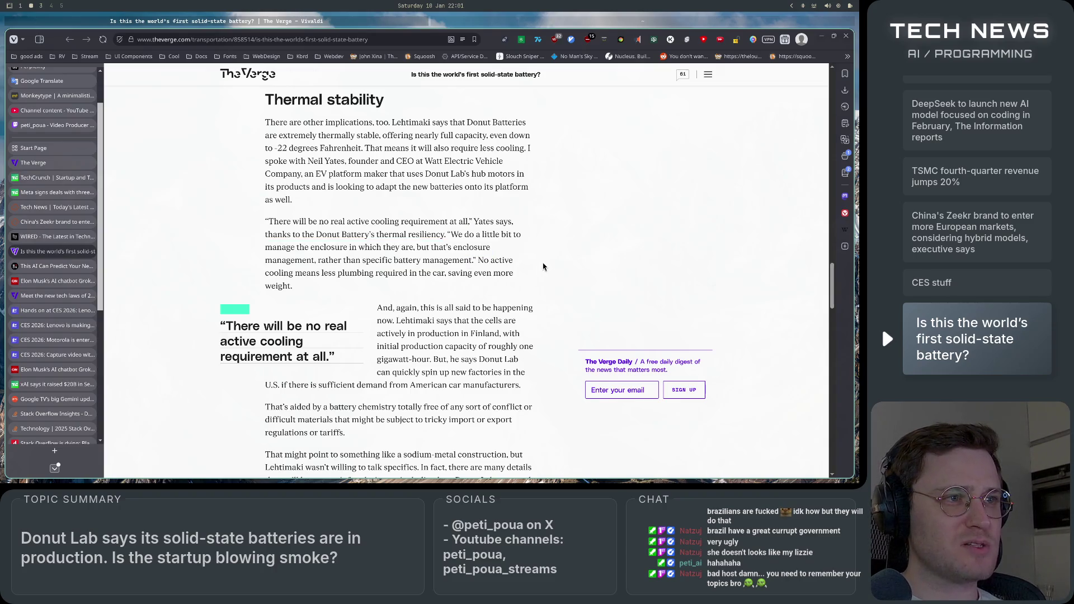
pyautogui.scroll(-2, 542, 267)
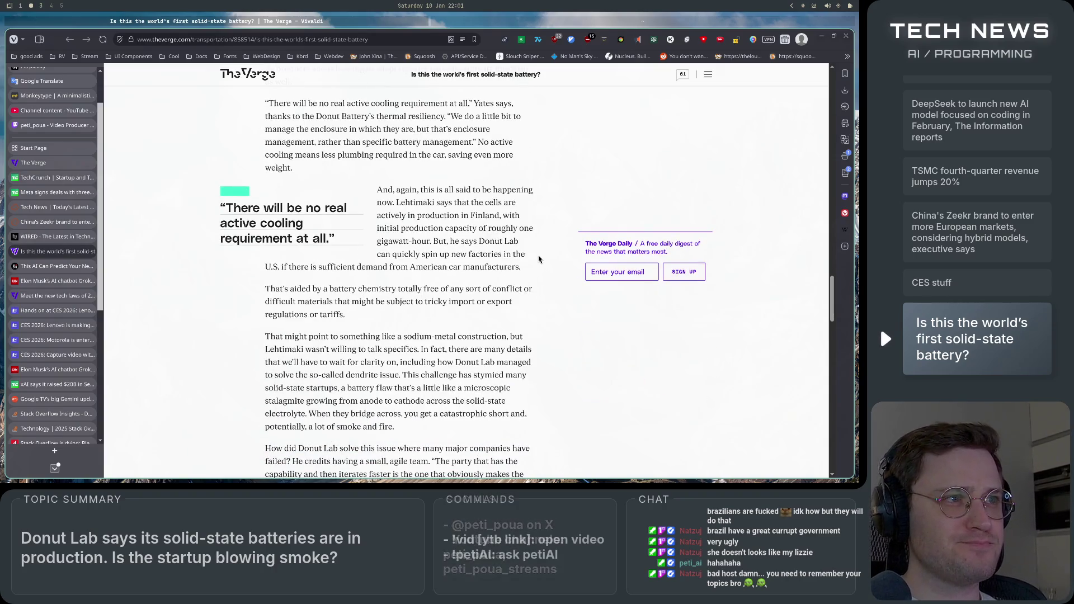
# Step: Highlight the Finland production, gigawatt-hour capacity and battery chemistry paragraphs
pyautogui.moveTo(381, 203)
pyautogui.mouseDown()
pyautogui.moveTo(512, 208)
pyautogui.moveTo(498, 217)
pyautogui.moveTo(519, 220)
pyautogui.moveTo(395, 202)
pyautogui.moveTo(431, 228)
pyautogui.moveTo(525, 225)
pyautogui.moveTo(466, 255)
pyautogui.moveTo(438, 251)
pyautogui.mouseUp()
pyautogui.click(506, 218)
pyautogui.click(414, 271)
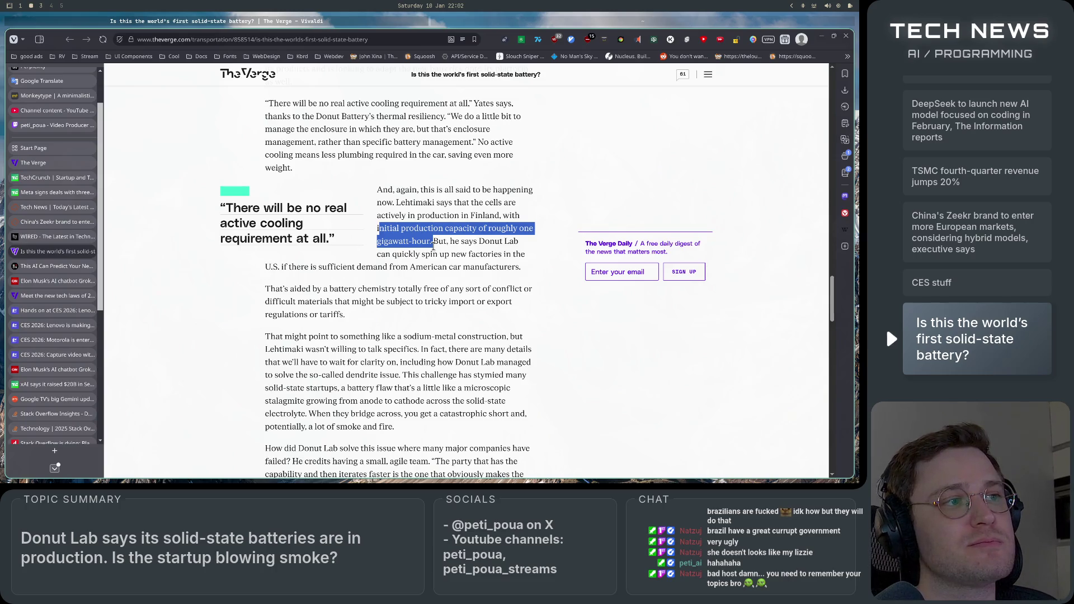
pyautogui.moveTo(437, 246)
pyautogui.mouseDown()
pyautogui.moveTo(510, 255)
pyautogui.moveTo(405, 255)
pyautogui.moveTo(515, 254)
pyautogui.moveTo(286, 278)
pyautogui.moveTo(522, 270)
pyautogui.moveTo(288, 273)
pyautogui.mouseUp()
pyautogui.click(504, 272)
pyautogui.click(301, 287)
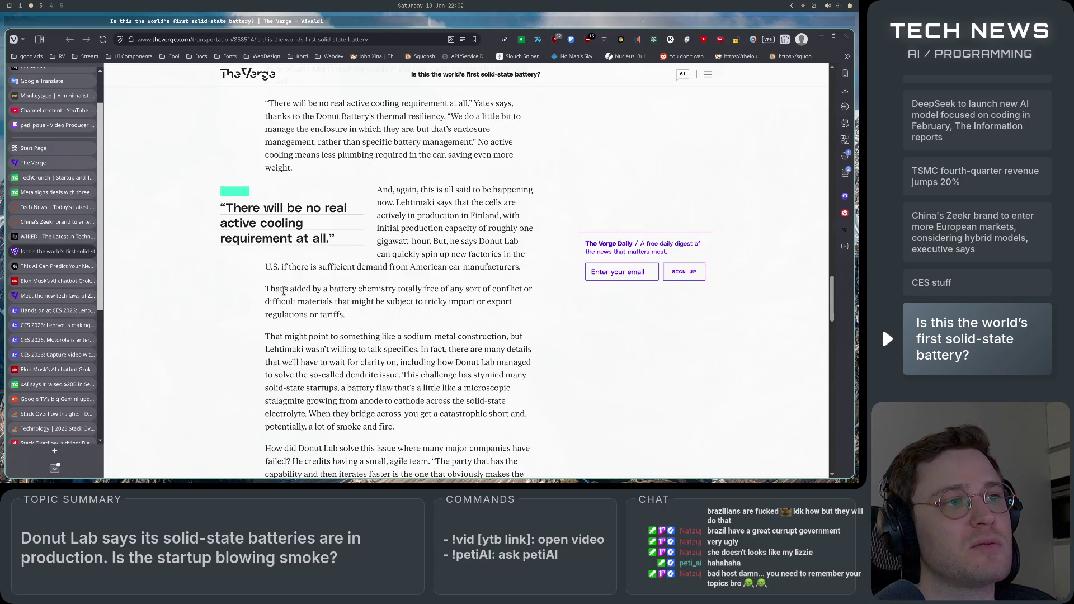
pyautogui.moveTo(351, 313); pyautogui.dragTo(235, 295)
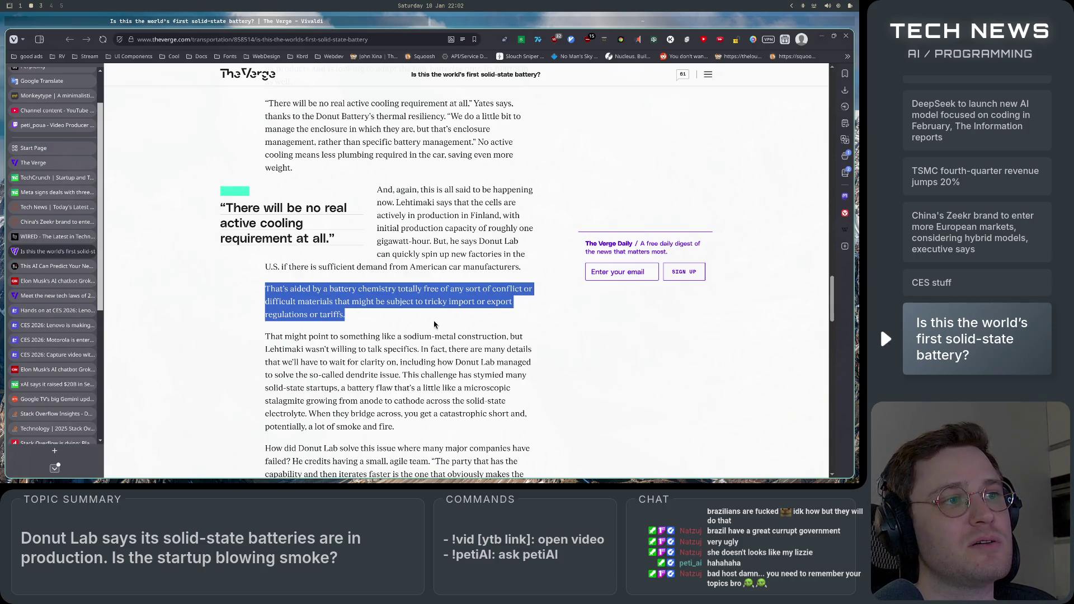
pyautogui.moveTo(371, 318); pyautogui.dragTo(246, 296)
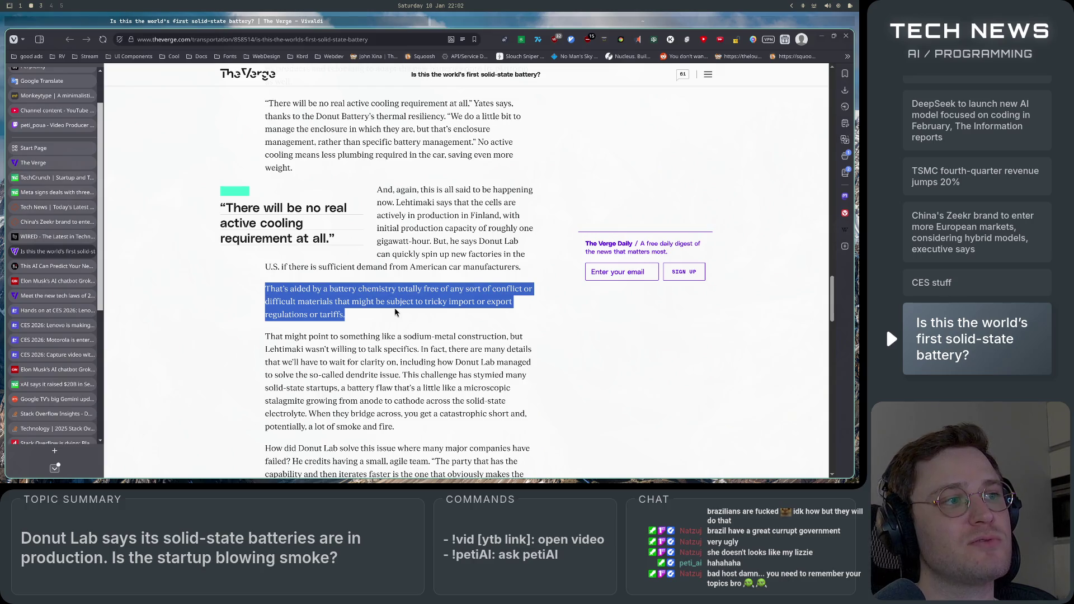
pyautogui.scroll(-1, 395, 311)
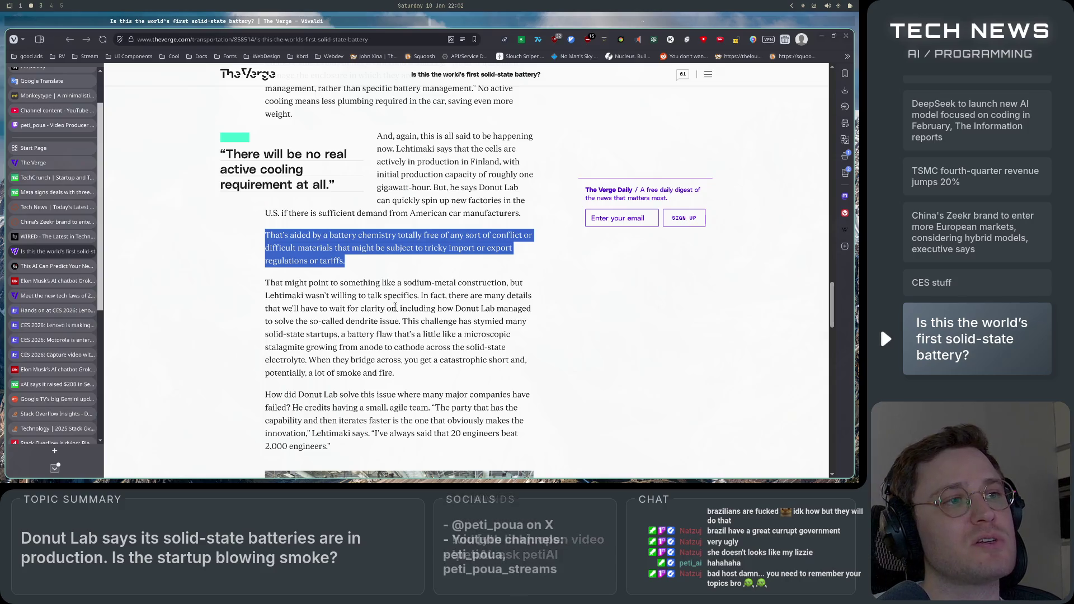
pyautogui.scroll(-1, 395, 307)
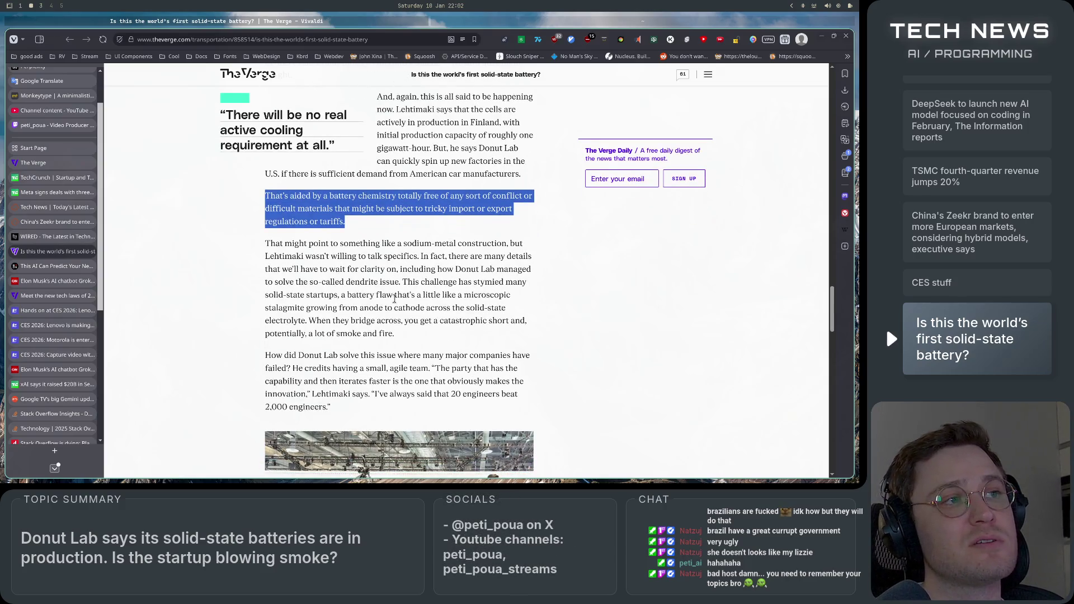
# Step: Highlight the sodium-metal paragraph, the waiting-for-clarity sentence and the dendrite challenge
pyautogui.click(415, 332)
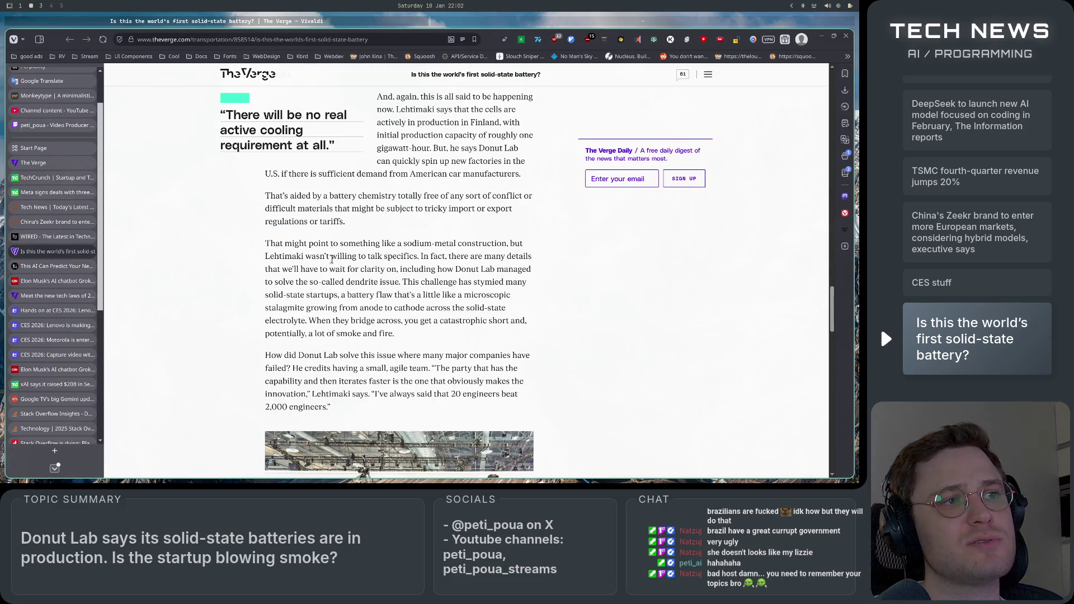
pyautogui.moveTo(275, 243)
pyautogui.mouseDown()
pyautogui.moveTo(522, 243)
pyautogui.moveTo(314, 256)
pyautogui.moveTo(525, 256)
pyautogui.mouseUp()
pyautogui.click(477, 275)
pyautogui.moveTo(423, 257)
pyautogui.mouseDown()
pyautogui.moveTo(532, 257)
pyautogui.moveTo(335, 269)
pyautogui.moveTo(546, 274)
pyautogui.moveTo(336, 282)
pyautogui.moveTo(543, 287)
pyautogui.mouseUp()
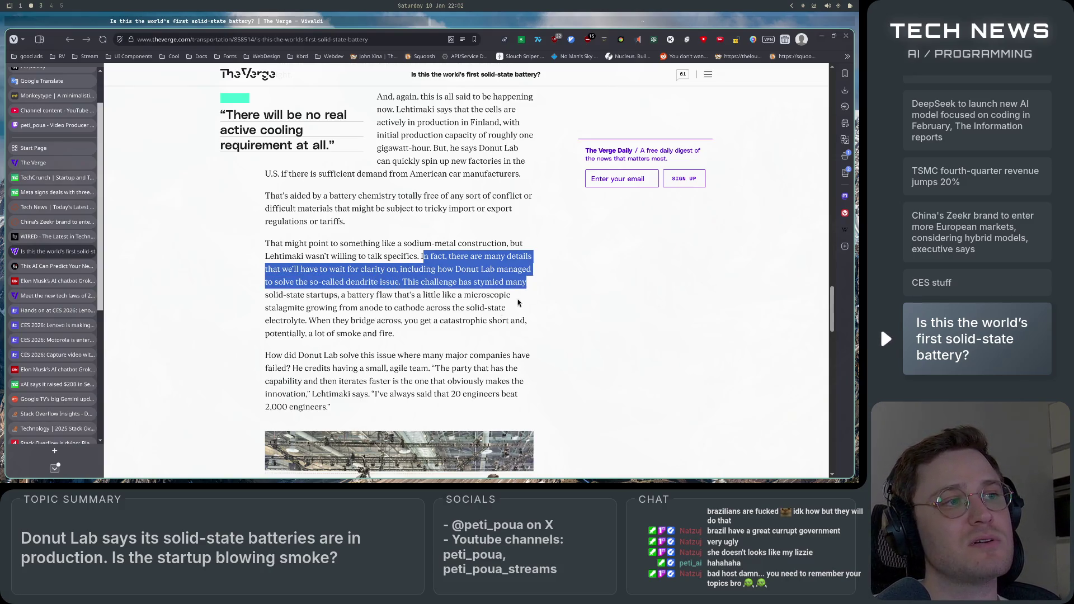
pyautogui.click(438, 198)
pyautogui.scroll(-2, 438, 198)
pyautogui.moveTo(402, 178)
pyautogui.mouseDown()
pyautogui.moveTo(528, 180)
pyautogui.moveTo(511, 191)
pyautogui.moveTo(287, 186)
pyautogui.moveTo(509, 193)
pyautogui.moveTo(511, 207)
pyautogui.moveTo(307, 218)
pyautogui.moveTo(363, 205)
pyautogui.moveTo(501, 206)
pyautogui.moveTo(513, 210)
pyautogui.moveTo(321, 217)
pyautogui.moveTo(539, 225)
pyautogui.mouseUp()
pyautogui.click(501, 241)
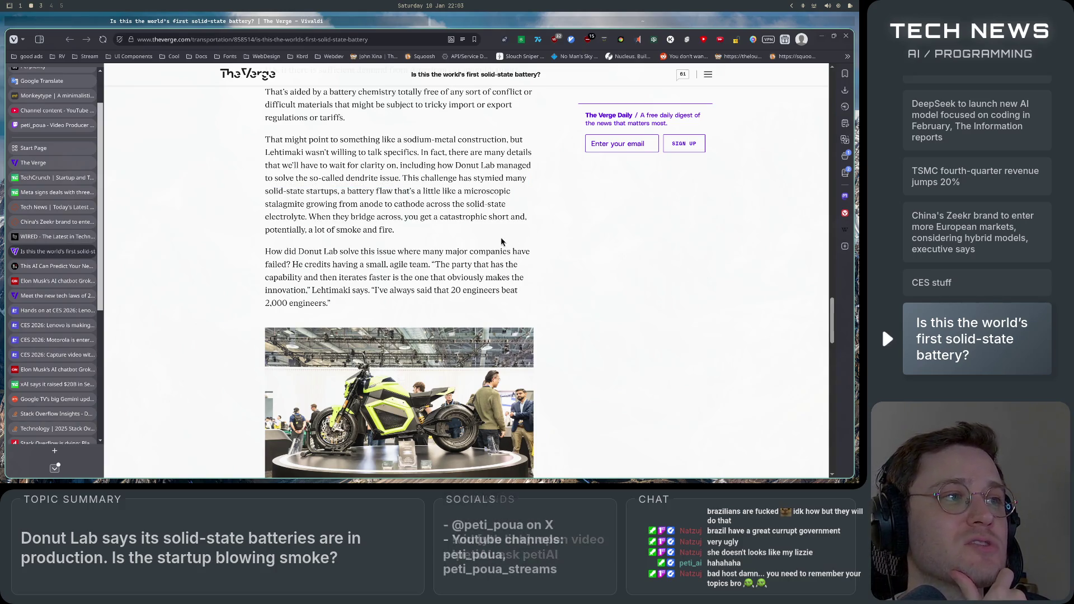
pyautogui.scroll(-1, 509, 243)
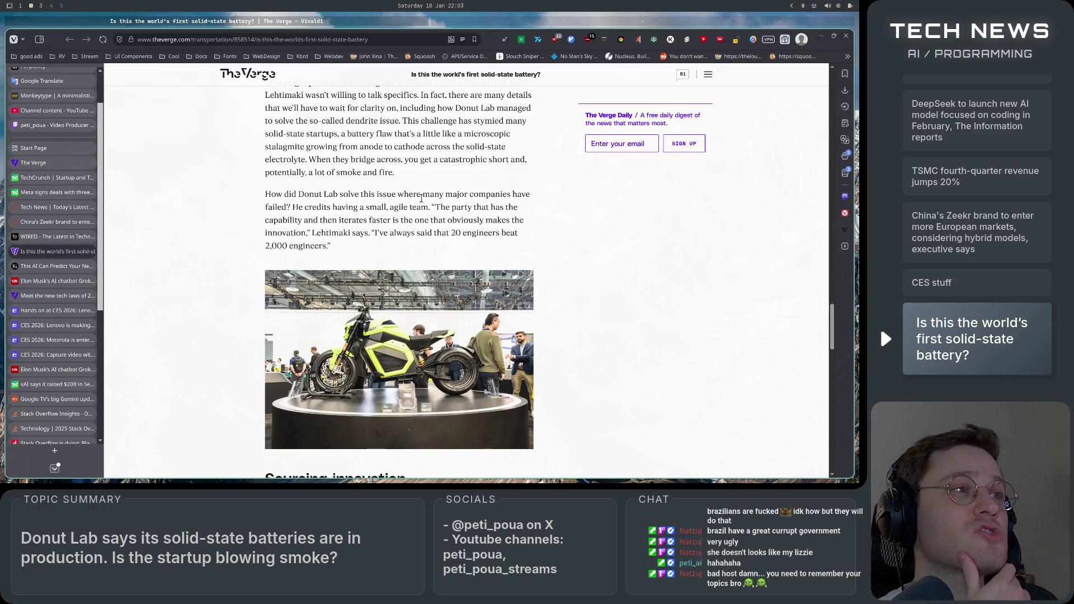
# Step: Highlight the smoke and fire phrase, small agile team remark and '20 engineers' quote
pyautogui.moveTo(272, 175); pyautogui.dragTo(426, 177)
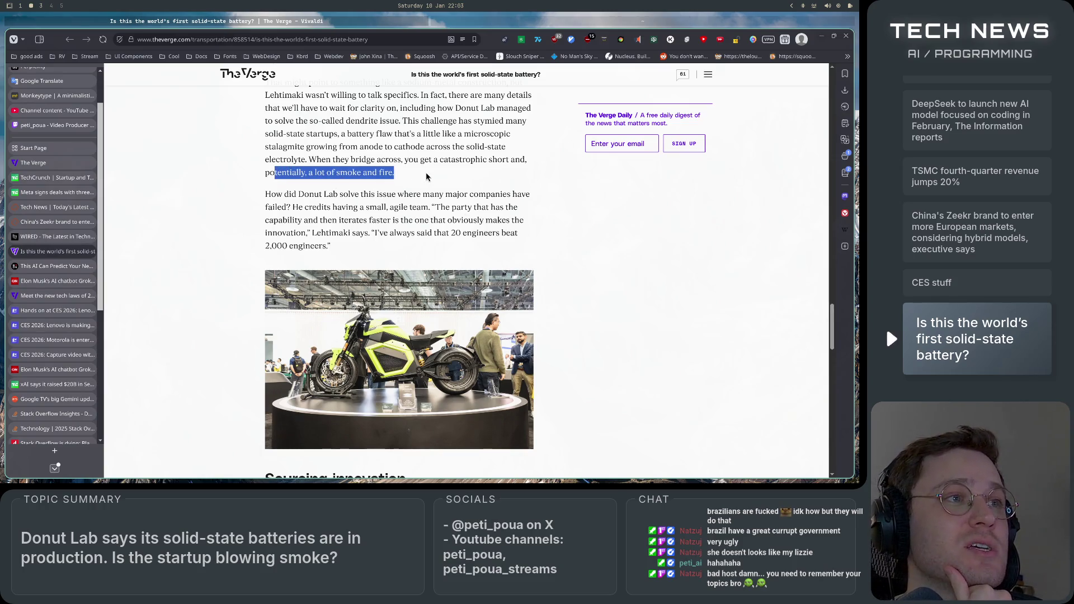
pyautogui.click(425, 177)
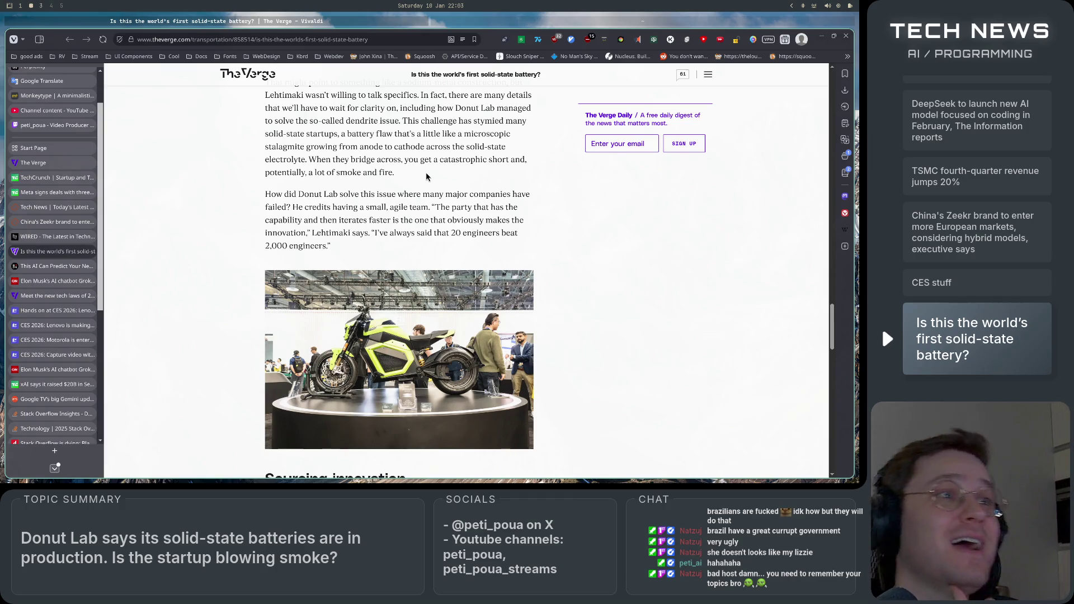
pyautogui.scroll(-1, 425, 177)
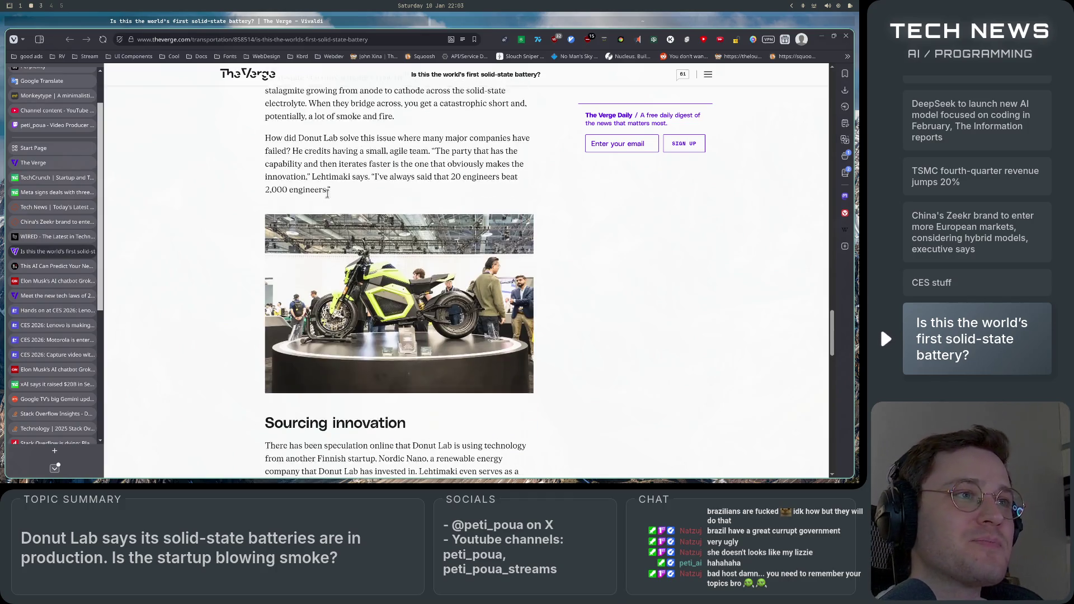
pyautogui.moveTo(284, 134); pyautogui.dragTo(526, 136)
pyautogui.moveTo(292, 146)
pyautogui.mouseDown()
pyautogui.moveTo(525, 151)
pyautogui.moveTo(476, 174)
pyautogui.moveTo(318, 161)
pyautogui.moveTo(520, 174)
pyautogui.moveTo(521, 162)
pyautogui.moveTo(354, 168)
pyautogui.moveTo(503, 173)
pyautogui.mouseUp()
pyautogui.click(423, 176)
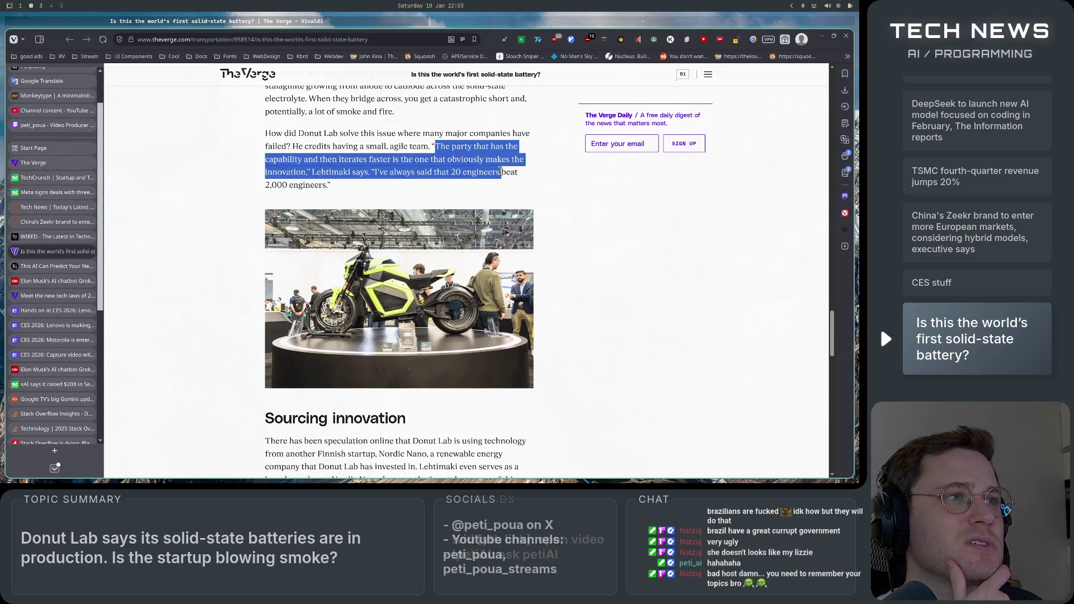
pyautogui.click(501, 172)
pyautogui.moveTo(370, 172); pyautogui.dragTo(528, 184)
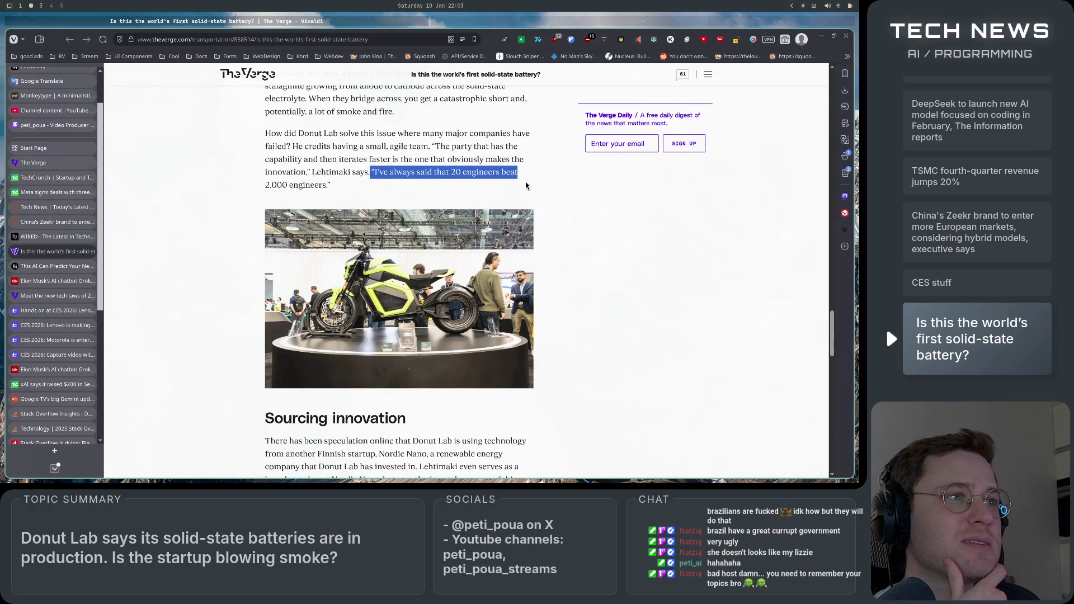
pyautogui.click(528, 185)
pyautogui.scroll(-5, 194, 211)
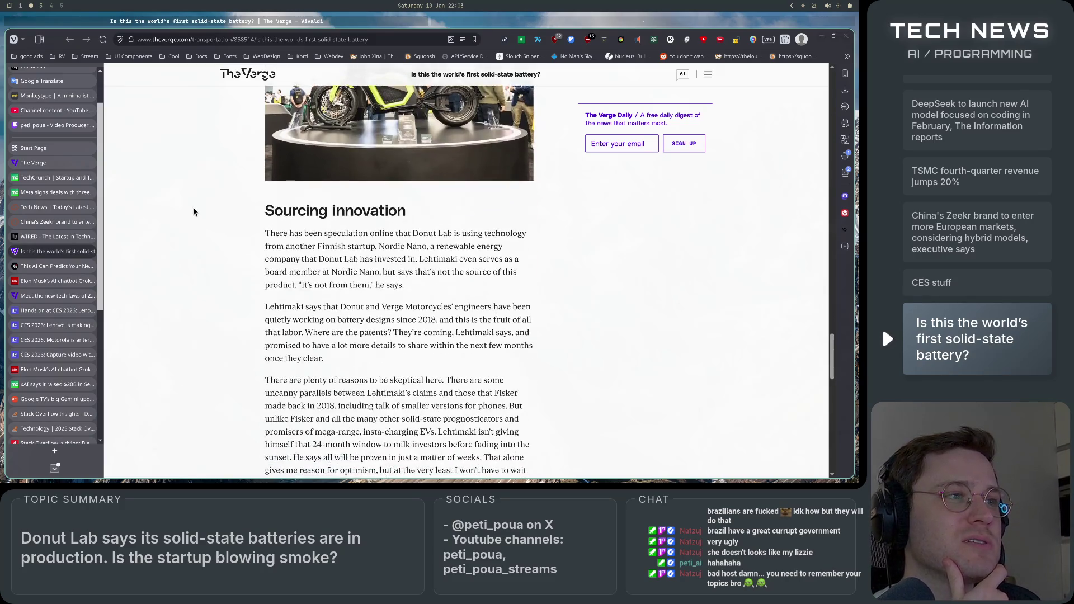
pyautogui.scroll(5, 193, 210)
pyautogui.scroll(-3, 193, 211)
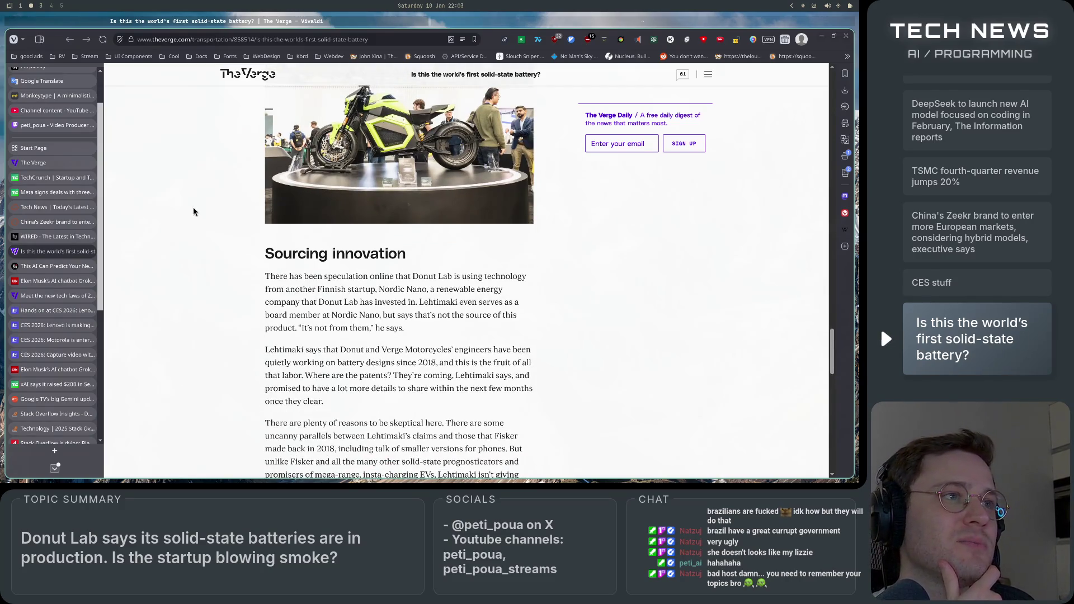
pyautogui.scroll(-3, 193, 211)
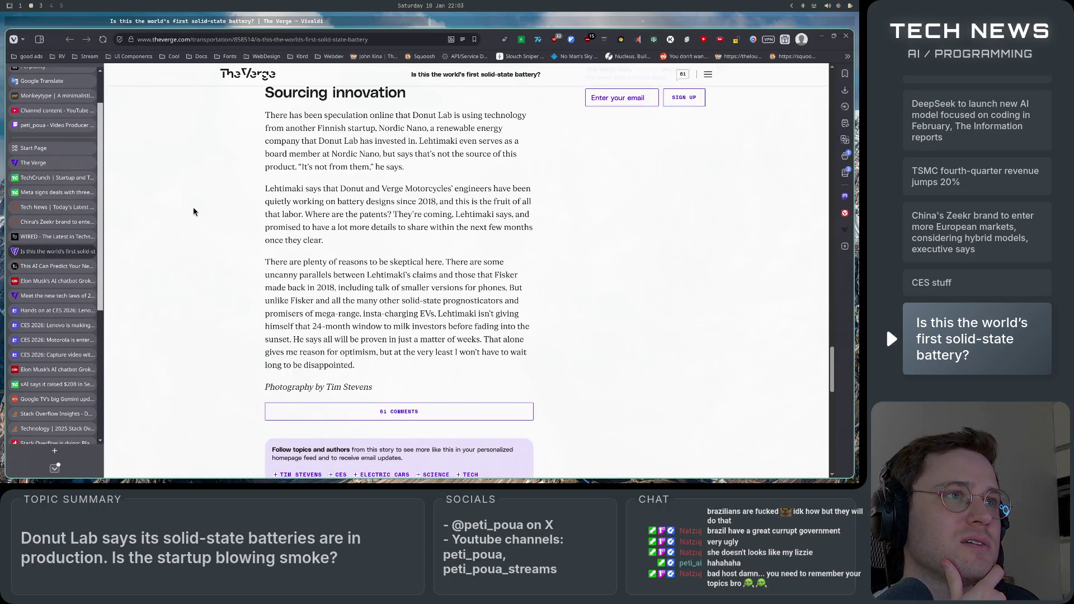
pyautogui.scroll(1, 193, 211)
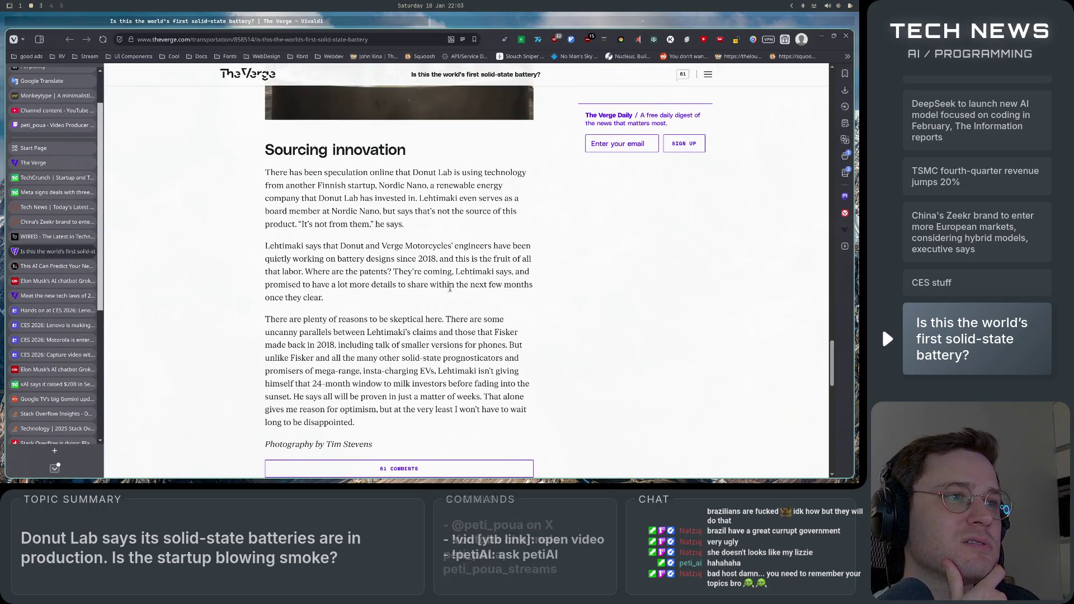
pyautogui.scroll(-1, 390, 296)
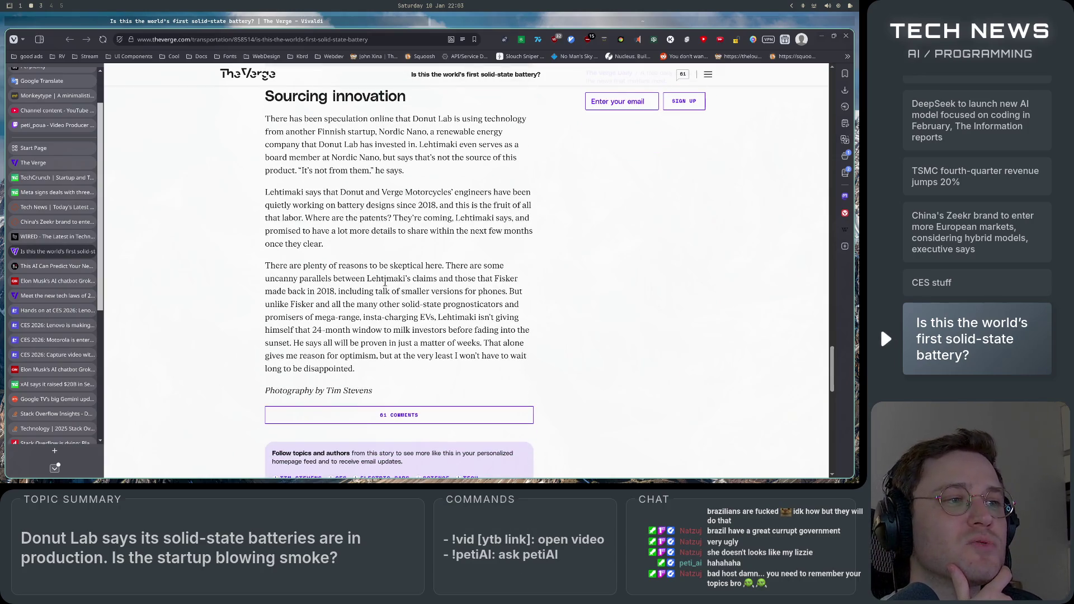
pyautogui.scroll(-1, 386, 282)
pyautogui.scroll(1, 385, 282)
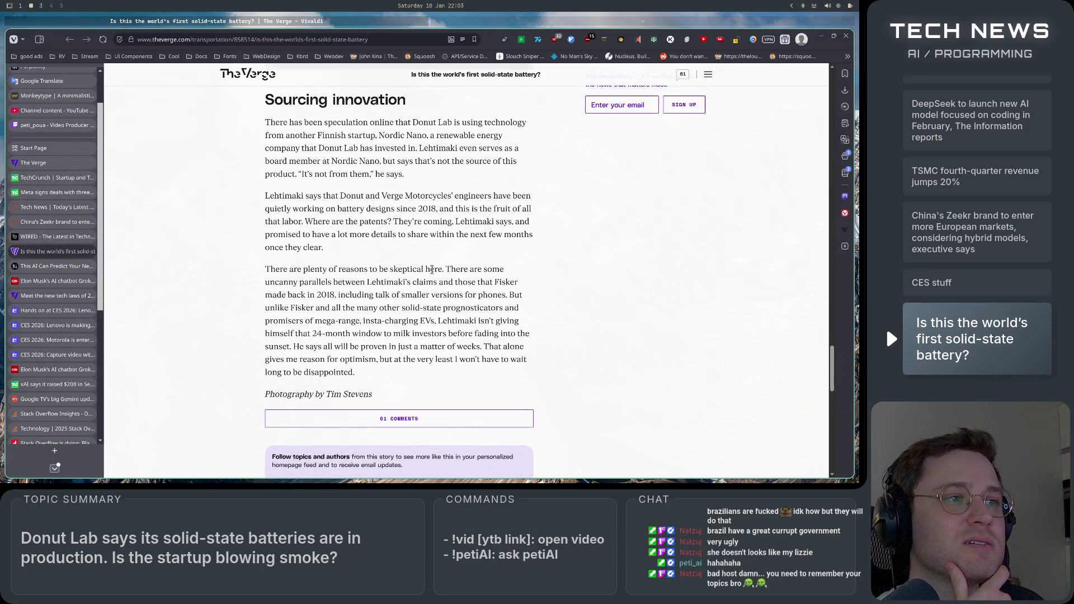
pyautogui.moveTo(327, 295)
pyautogui.mouseDown()
pyautogui.moveTo(485, 300)
pyautogui.moveTo(301, 307)
pyautogui.moveTo(537, 305)
pyautogui.moveTo(351, 320)
pyautogui.moveTo(520, 320)
pyautogui.moveTo(329, 333)
pyautogui.moveTo(507, 333)
pyautogui.mouseUp()
pyautogui.click(439, 333)
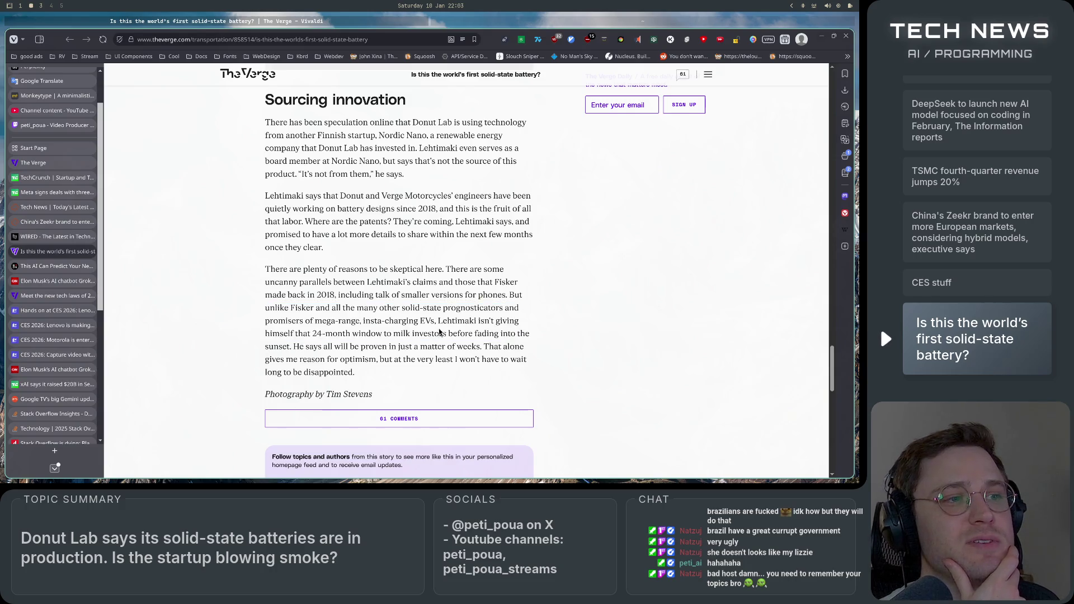
pyautogui.moveTo(280, 334); pyautogui.dragTo(527, 333)
pyautogui.click(527, 332)
pyautogui.moveTo(291, 347)
pyautogui.mouseDown()
pyautogui.moveTo(506, 348)
pyautogui.moveTo(297, 359)
pyautogui.moveTo(500, 359)
pyautogui.moveTo(531, 361)
pyautogui.moveTo(529, 375)
pyautogui.mouseUp()
pyautogui.click(495, 383)
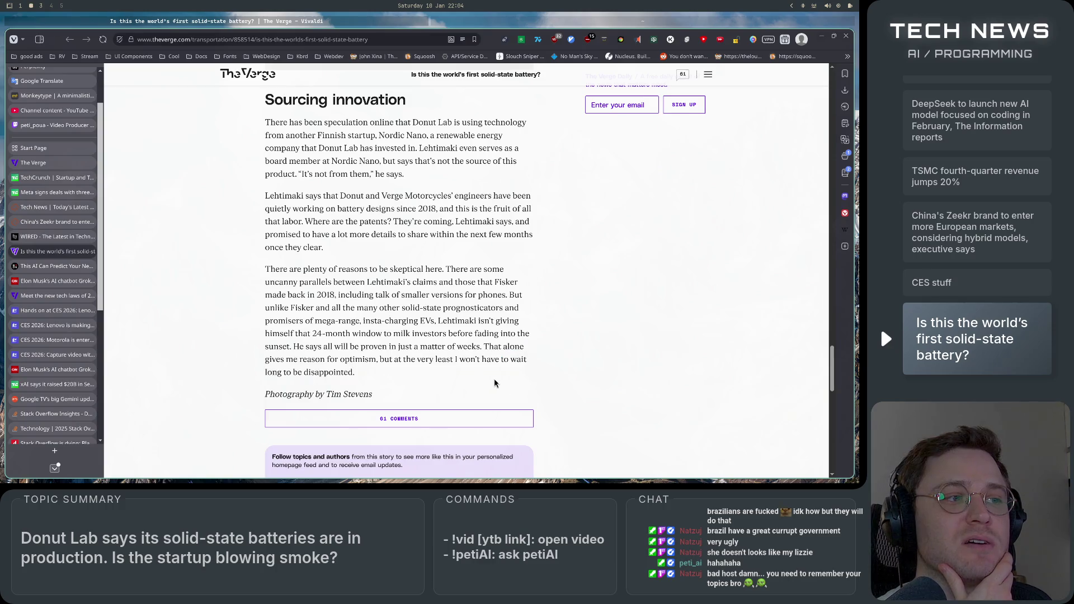
pyautogui.scroll(-8, 487, 378)
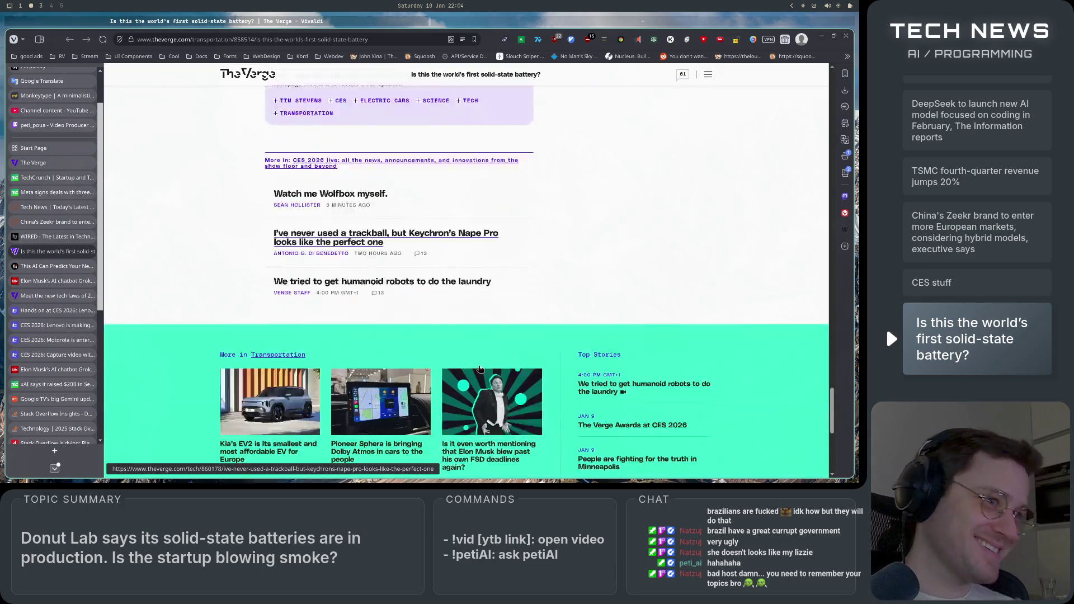
pyautogui.scroll(-3, 160, 305)
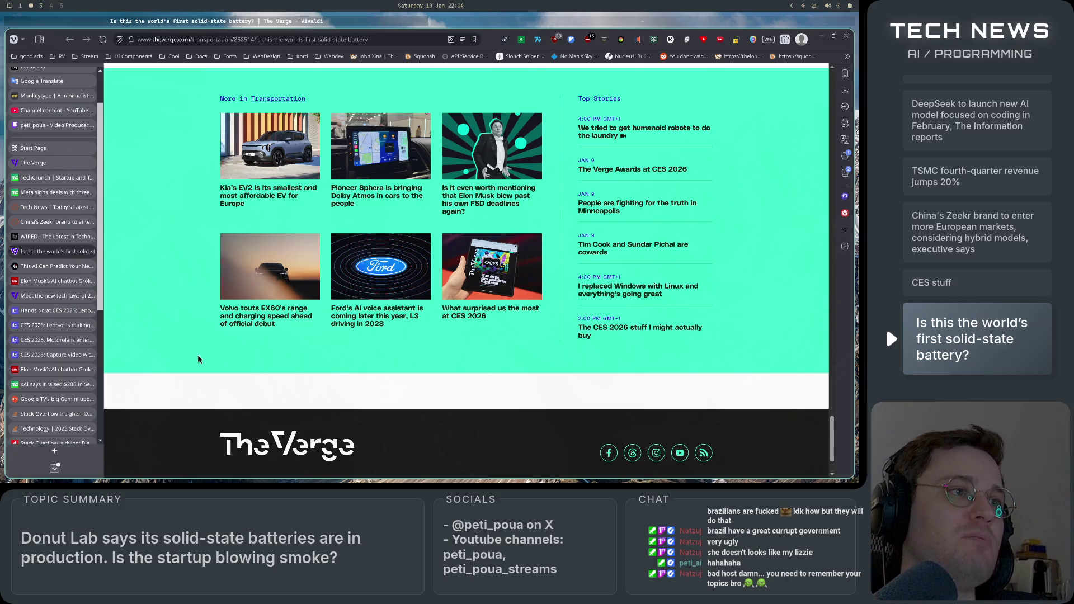
pyautogui.scroll(1, 199, 357)
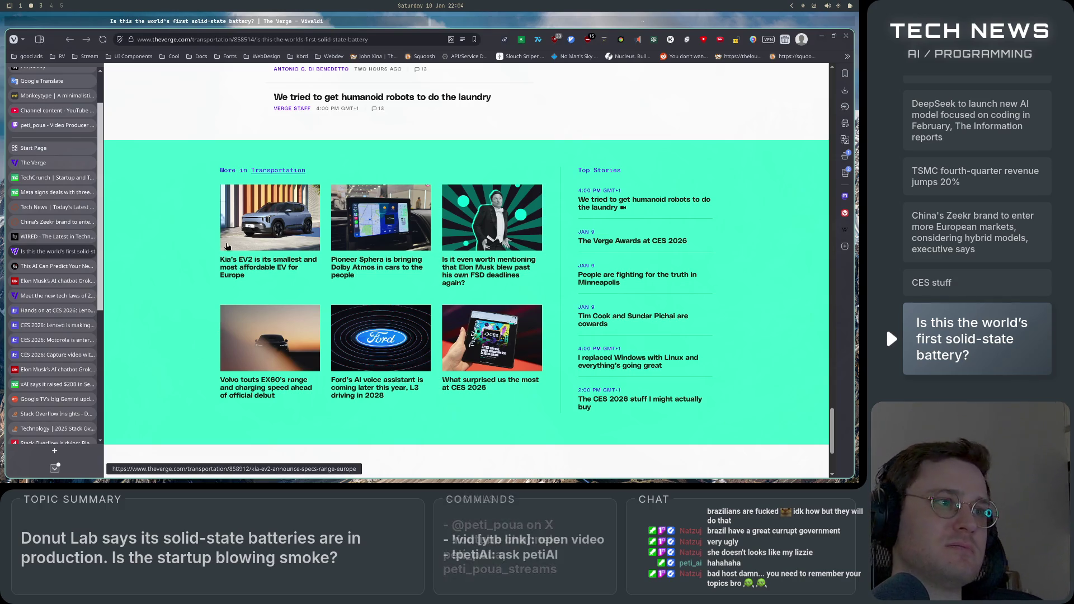
pyautogui.scroll(10, 180, 306)
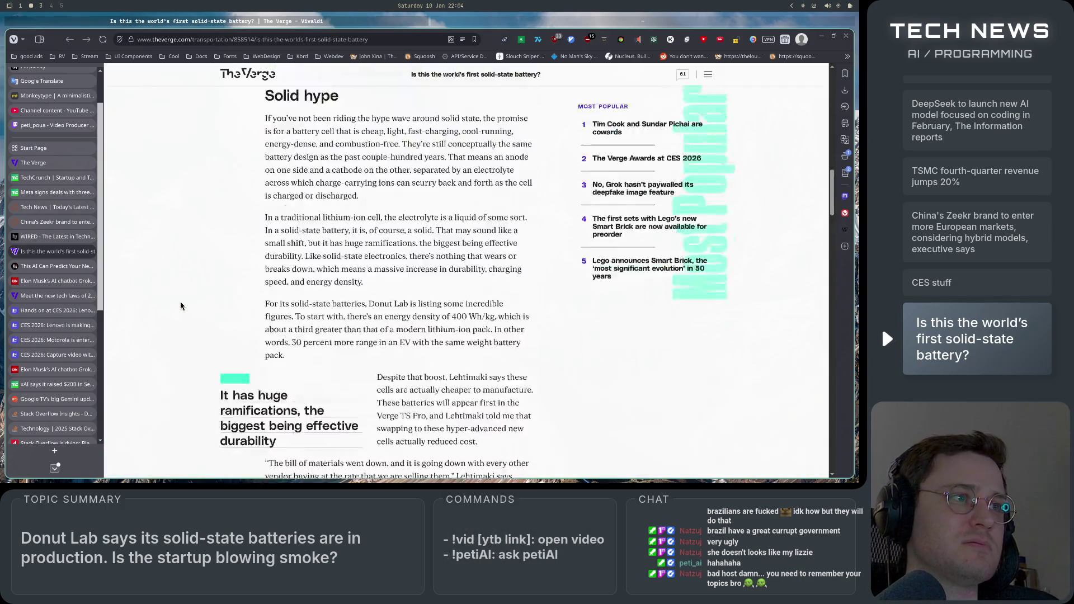
pyautogui.scroll(5, 180, 306)
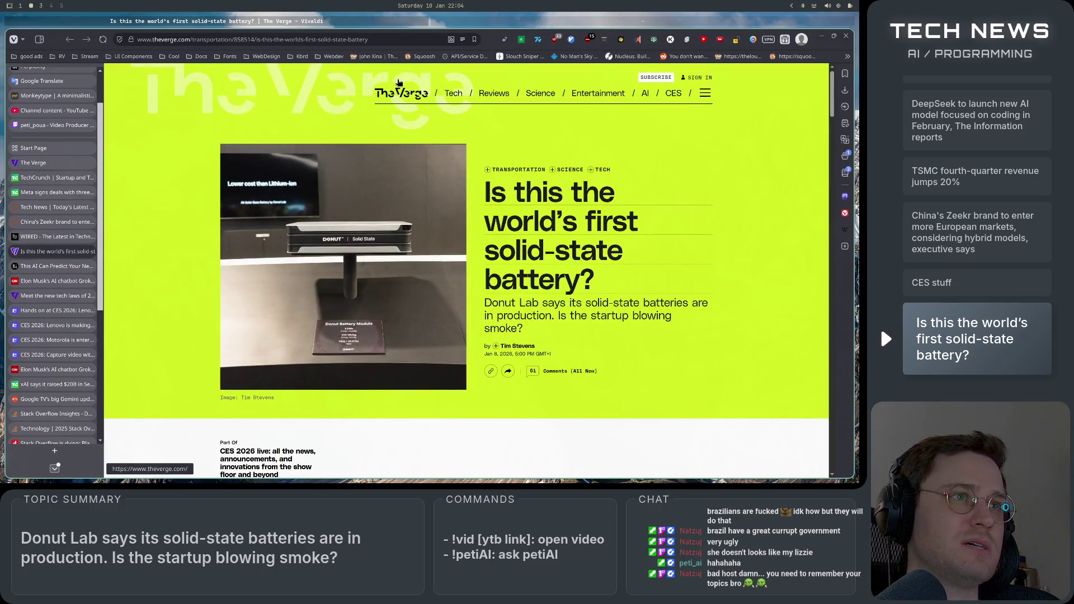
pyautogui.click(397, 103)
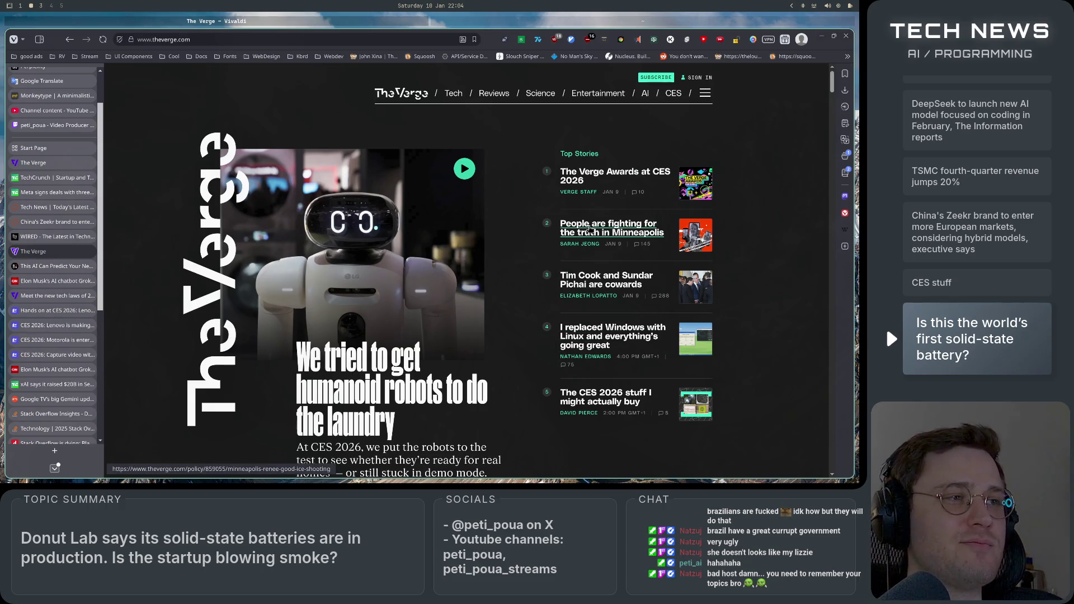
# Step: Skim The Verge homepage feed, then close its tab to reveal TechCrunch
pyautogui.scroll(-6, 615, 241)
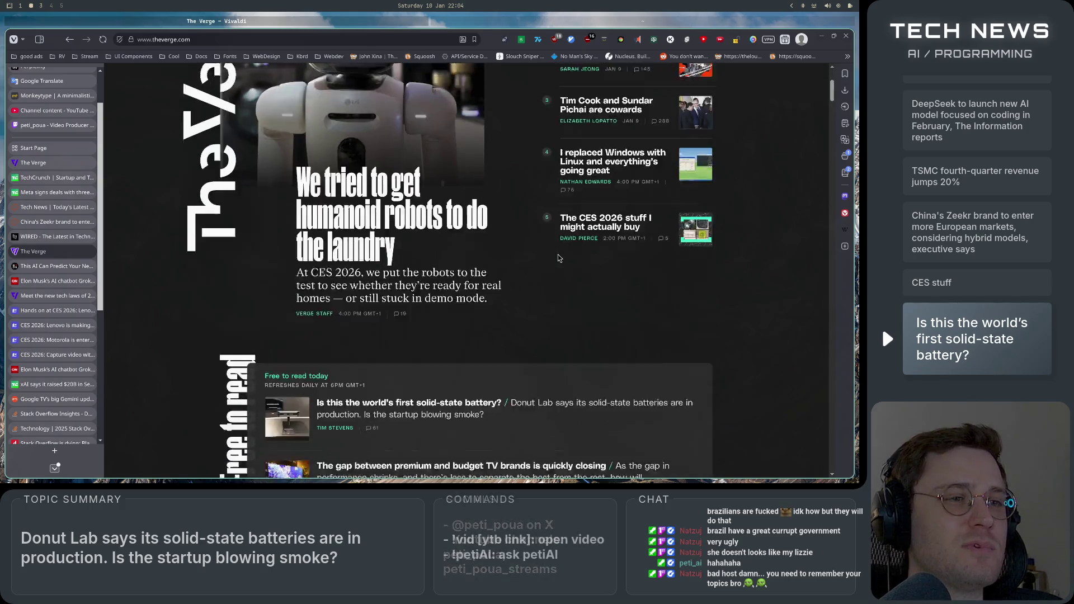
pyautogui.scroll(-3, 714, 249)
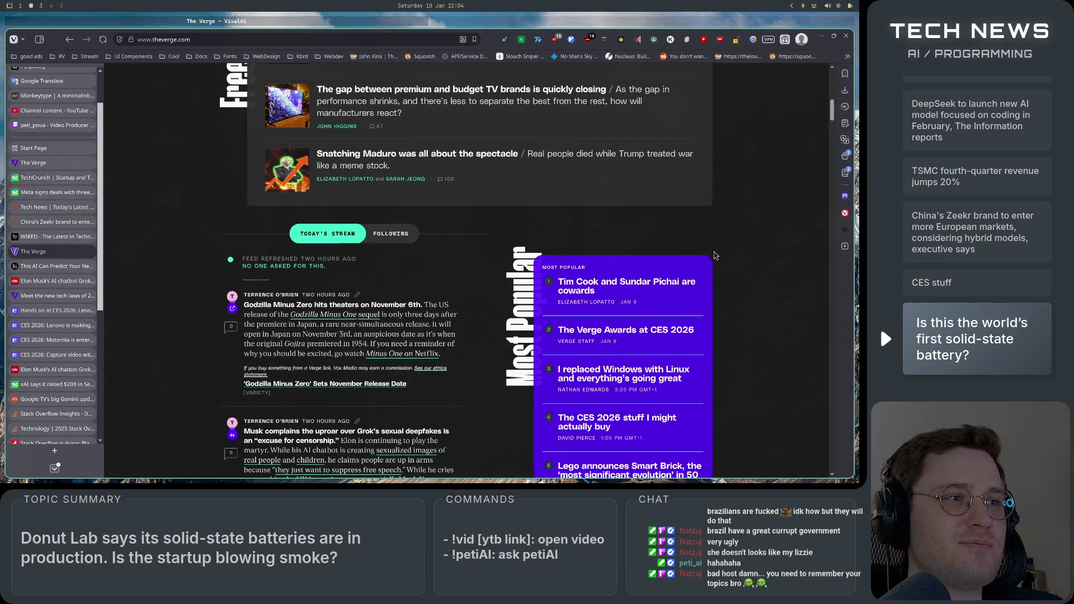
pyautogui.scroll(-1, 719, 272)
pyautogui.scroll(-2, 719, 271)
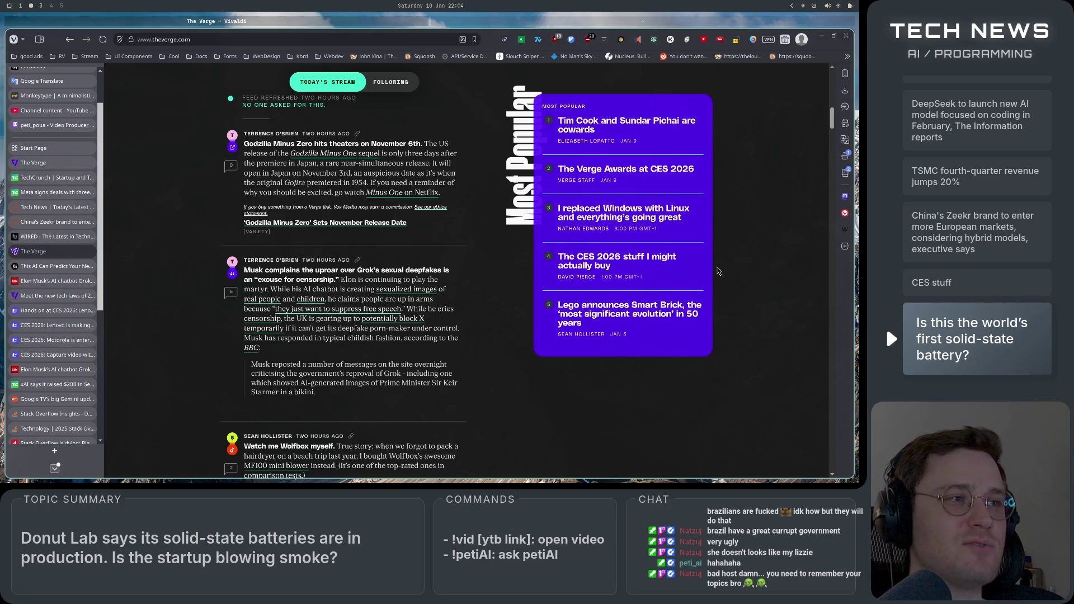
pyautogui.scroll(-3, 733, 281)
pyautogui.scroll(-8, 732, 283)
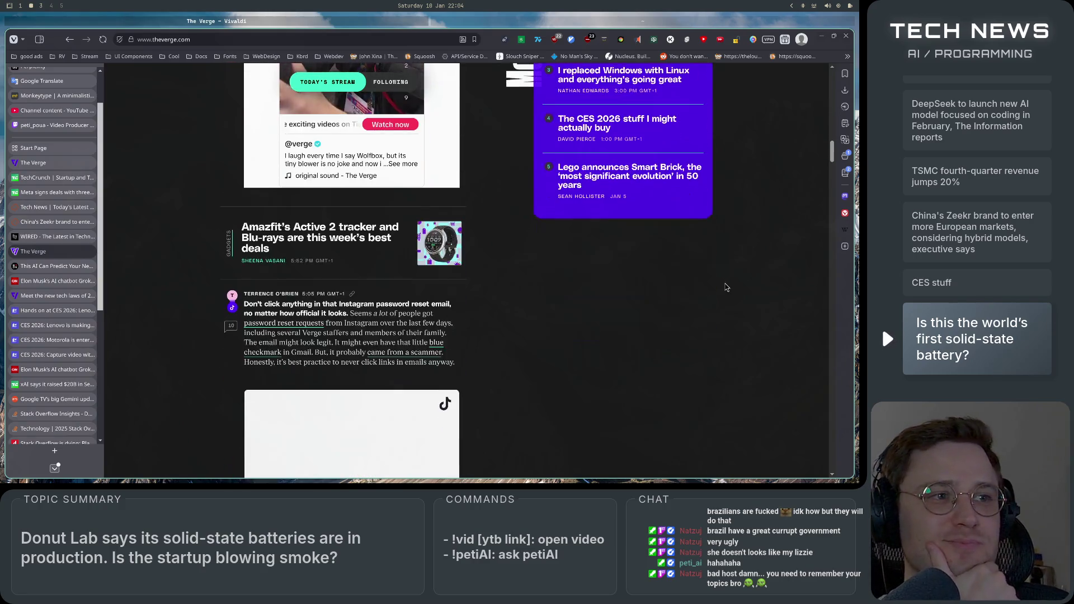
pyautogui.scroll(5, 727, 289)
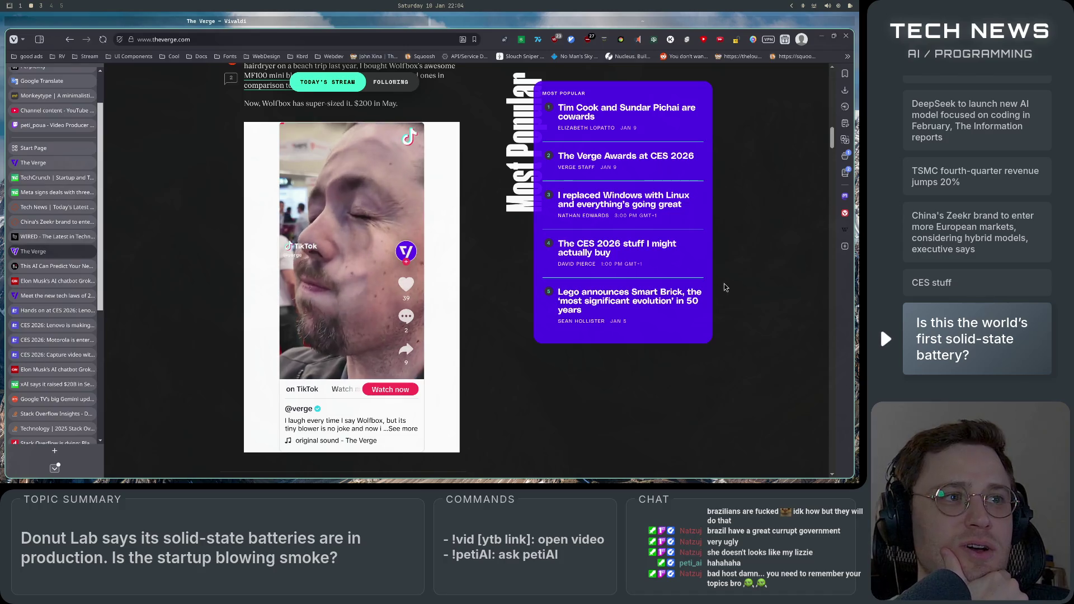
pyautogui.scroll(-5, 723, 294)
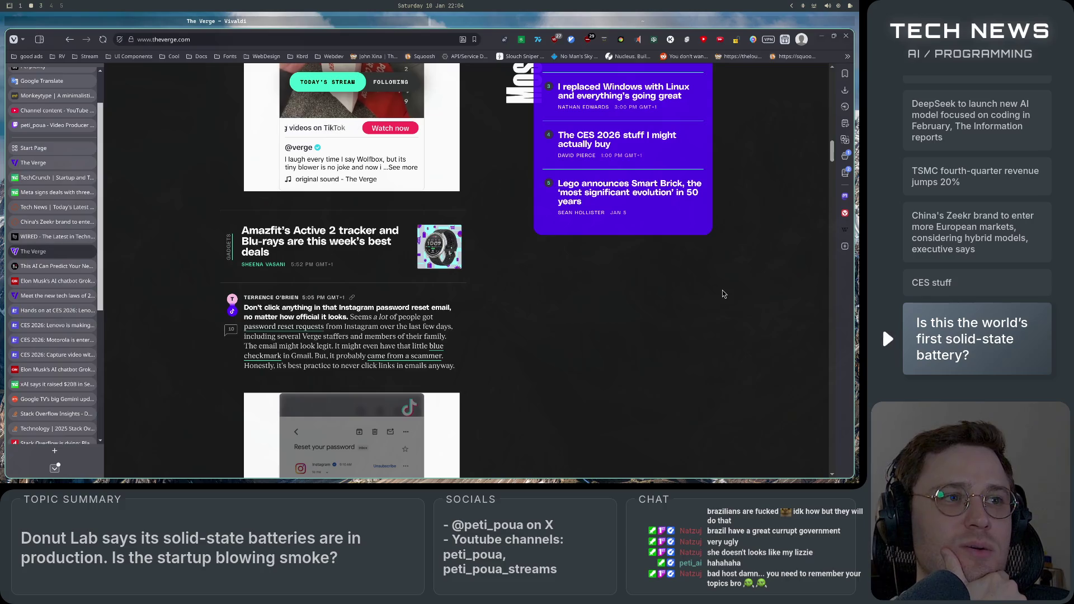
pyautogui.scroll(-10, 723, 293)
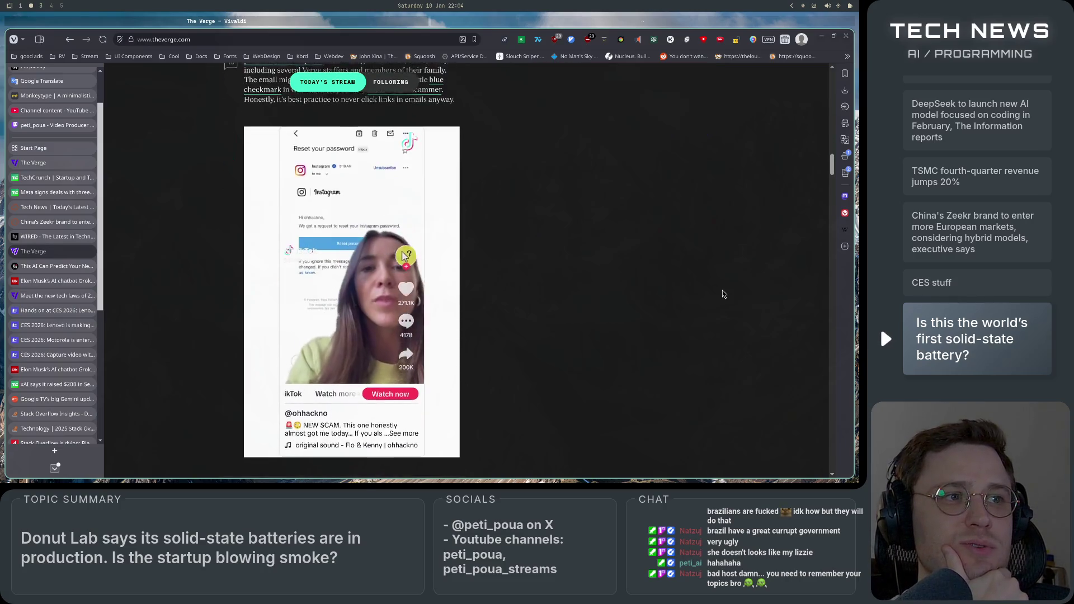
pyautogui.scroll(-4, 721, 300)
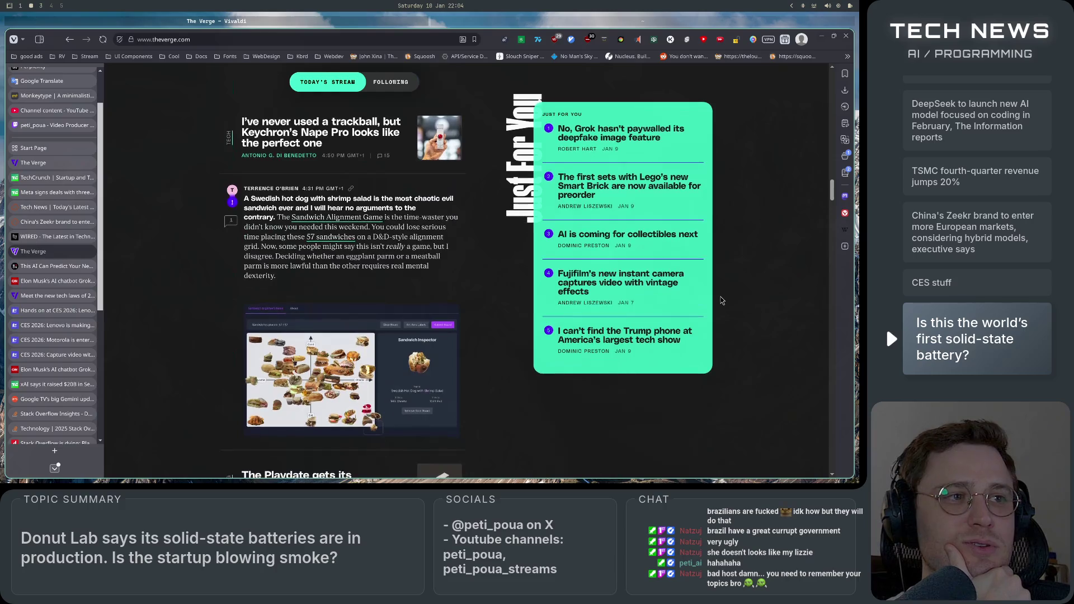
pyautogui.scroll(-10, 722, 301)
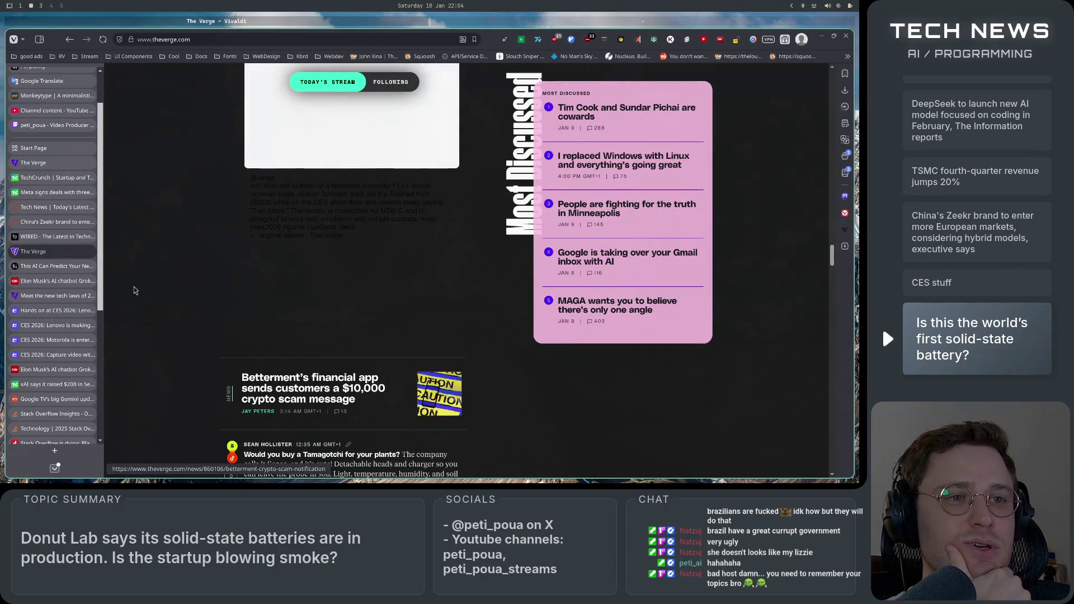
pyautogui.click(88, 253)
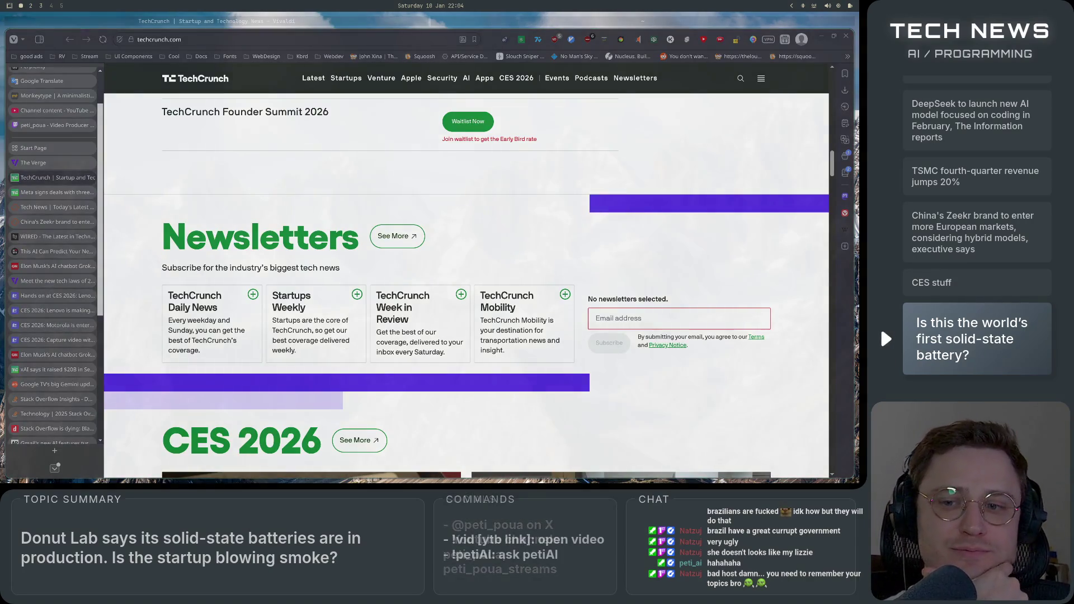
pyautogui.press('super+3')
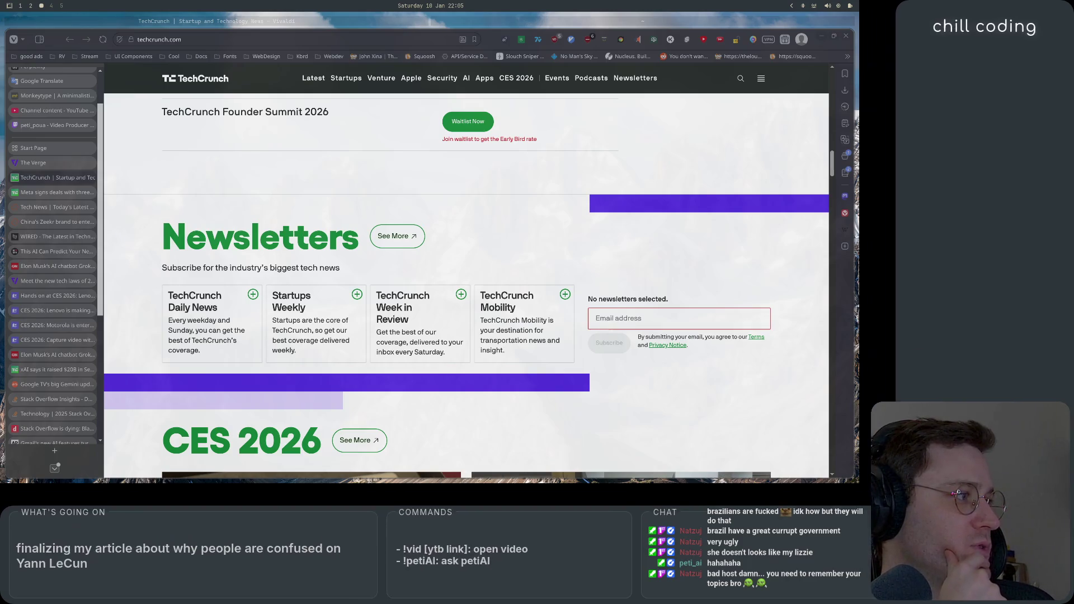
pyautogui.press('super+1')
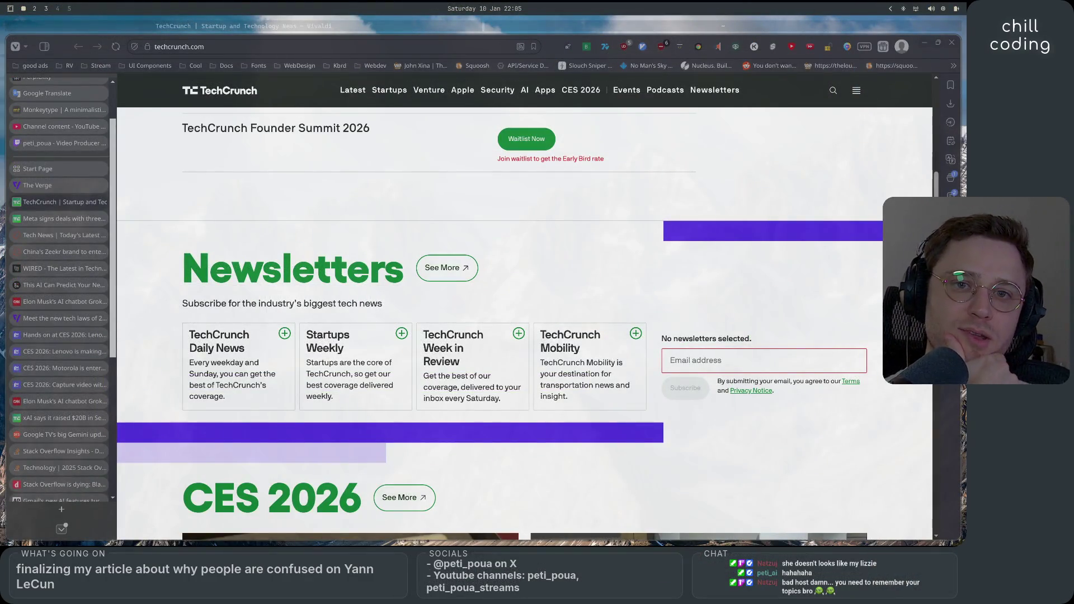
pyautogui.press('super+2')
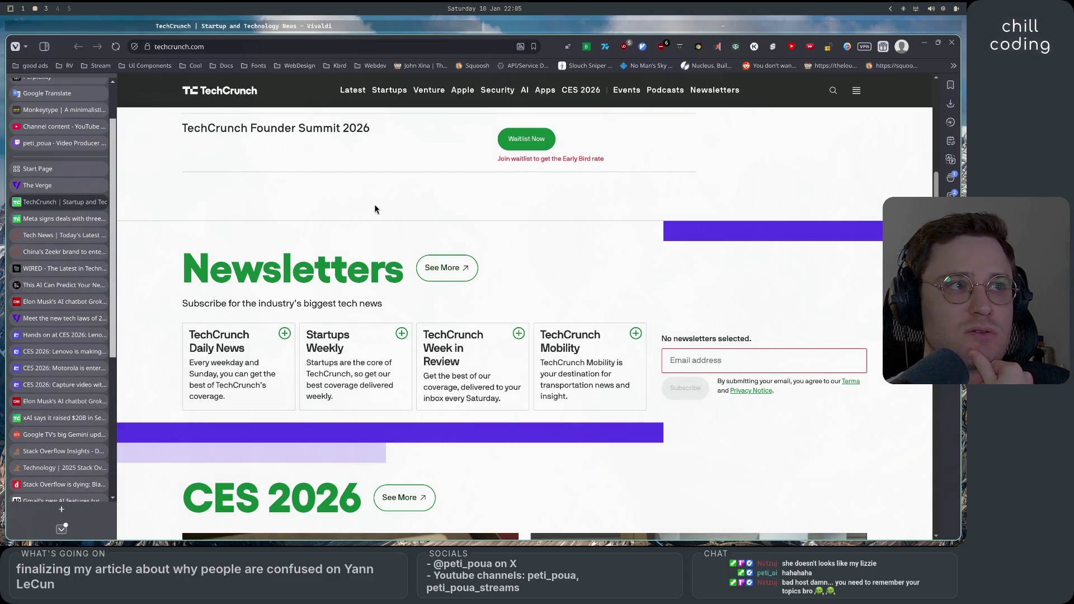
pyautogui.scroll(-3, 374, 207)
pyautogui.scroll(-3, 56, 392)
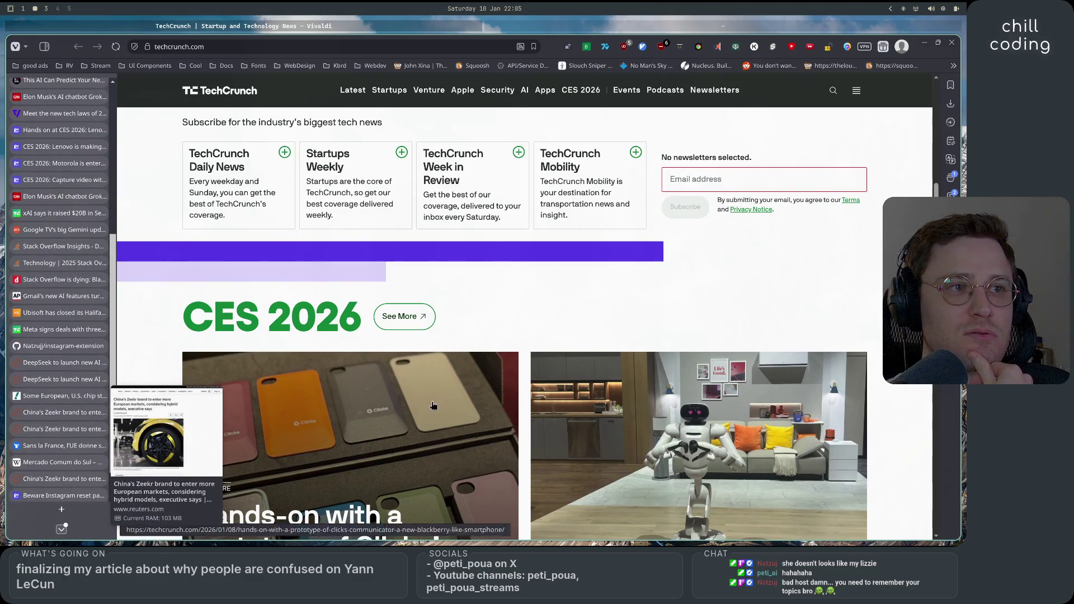
pyautogui.scroll(-3, 595, 412)
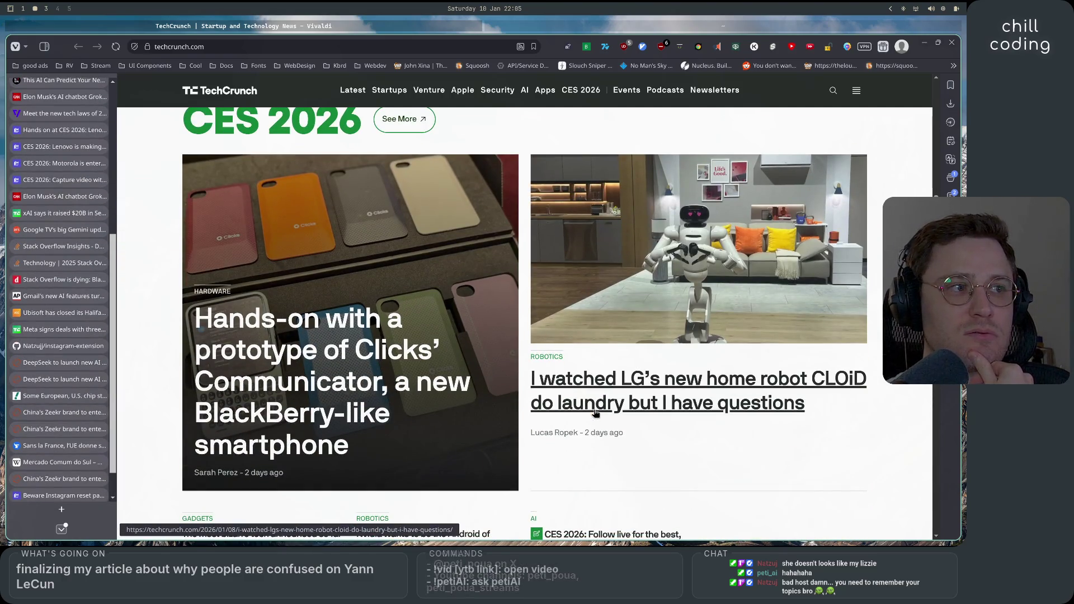
pyautogui.scroll(-5, 595, 412)
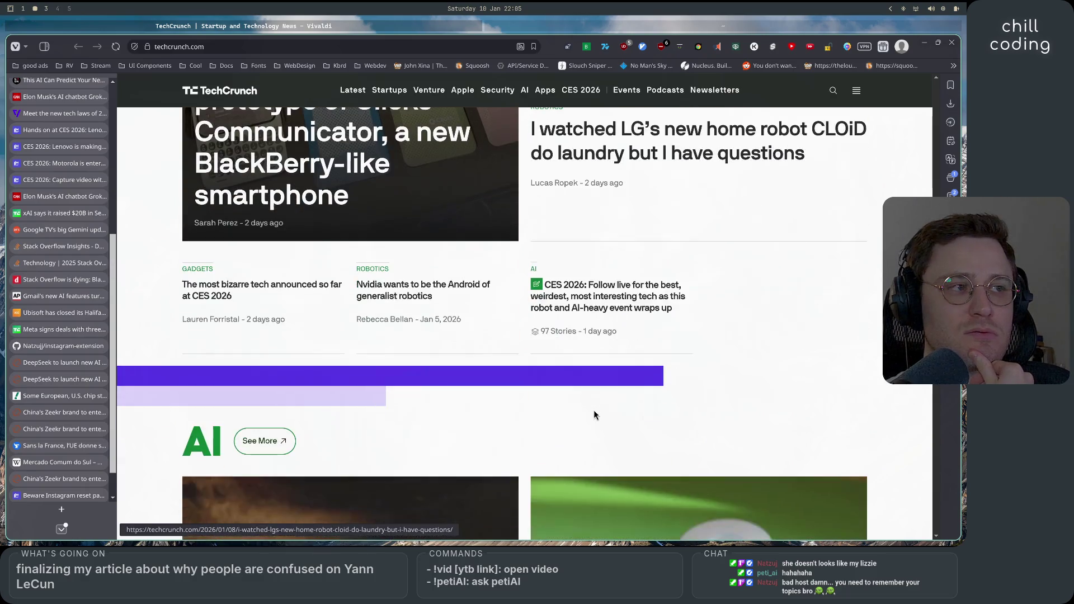
pyautogui.scroll(5, 595, 412)
pyautogui.click(595, 412)
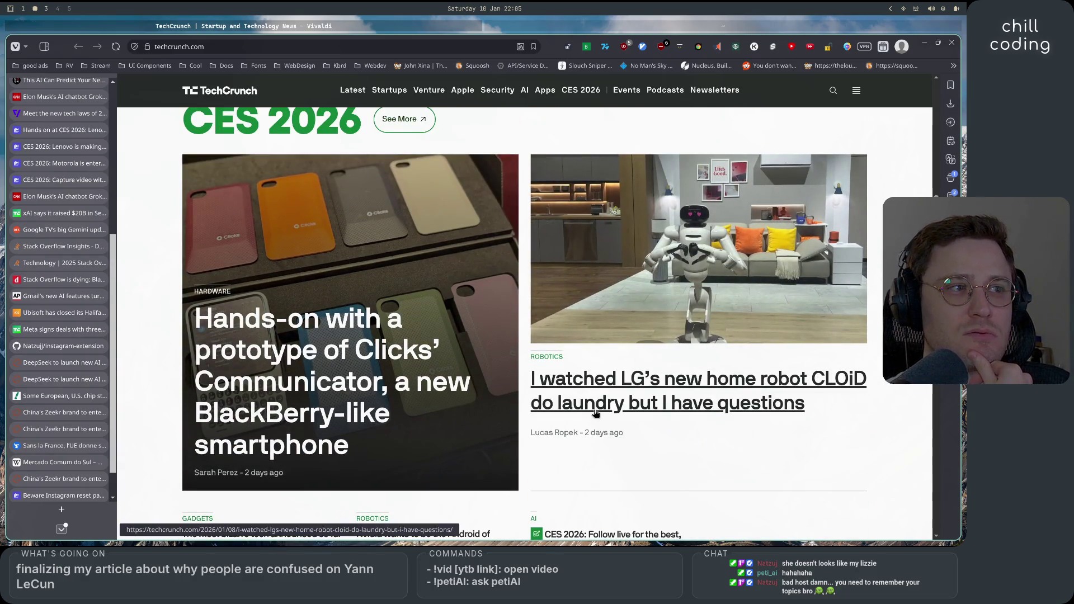
pyautogui.scroll(-10, 594, 412)
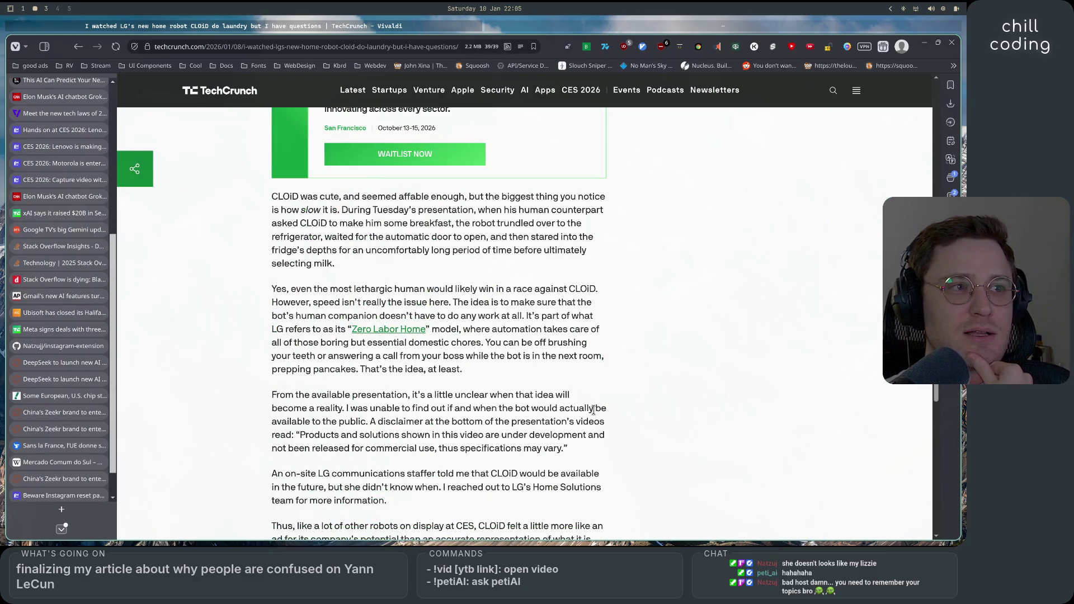
pyautogui.scroll(10, 593, 410)
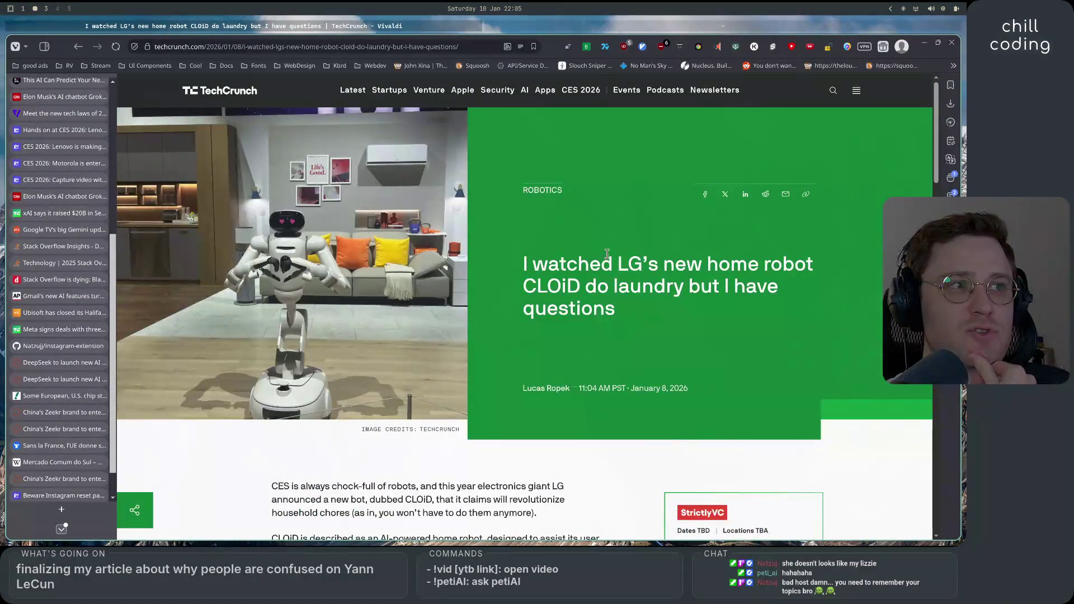
pyautogui.moveTo(524, 287); pyautogui.dragTo(581, 287)
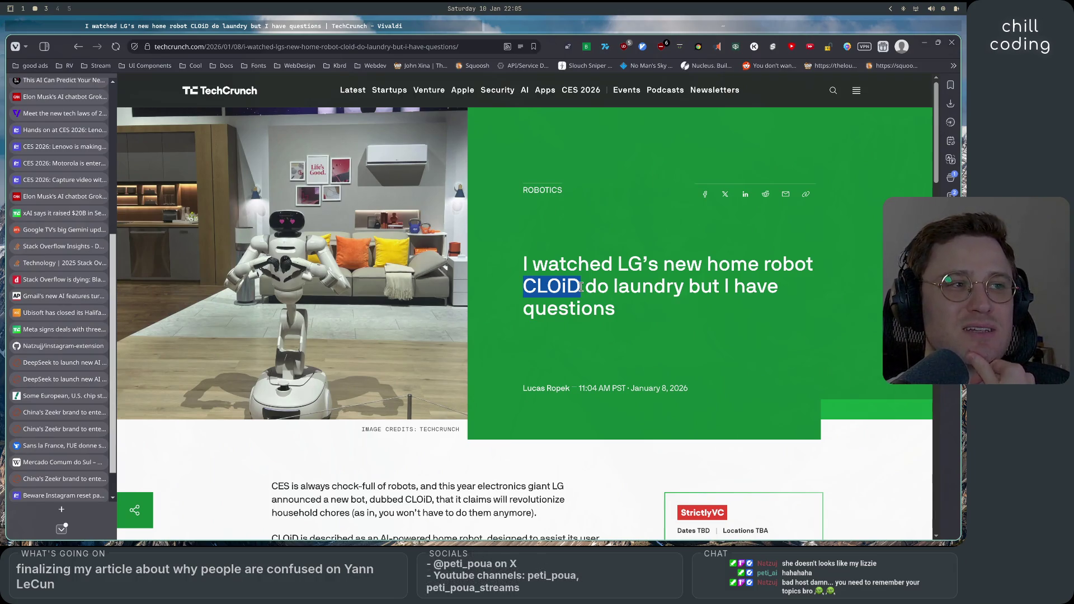
pyautogui.scroll(-15, 498, 411)
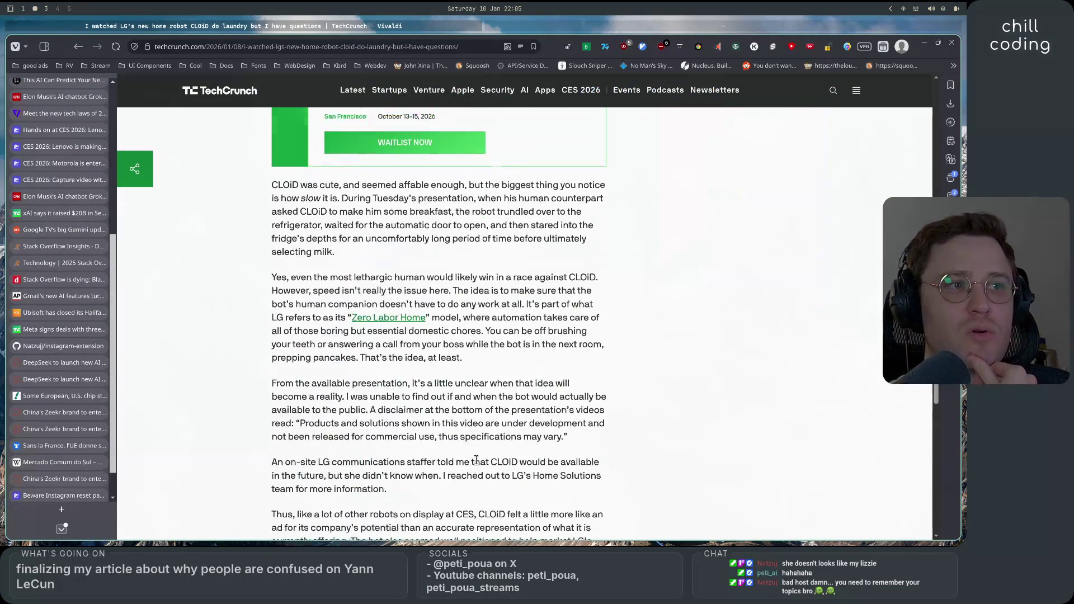
pyautogui.scroll(-4, 476, 459)
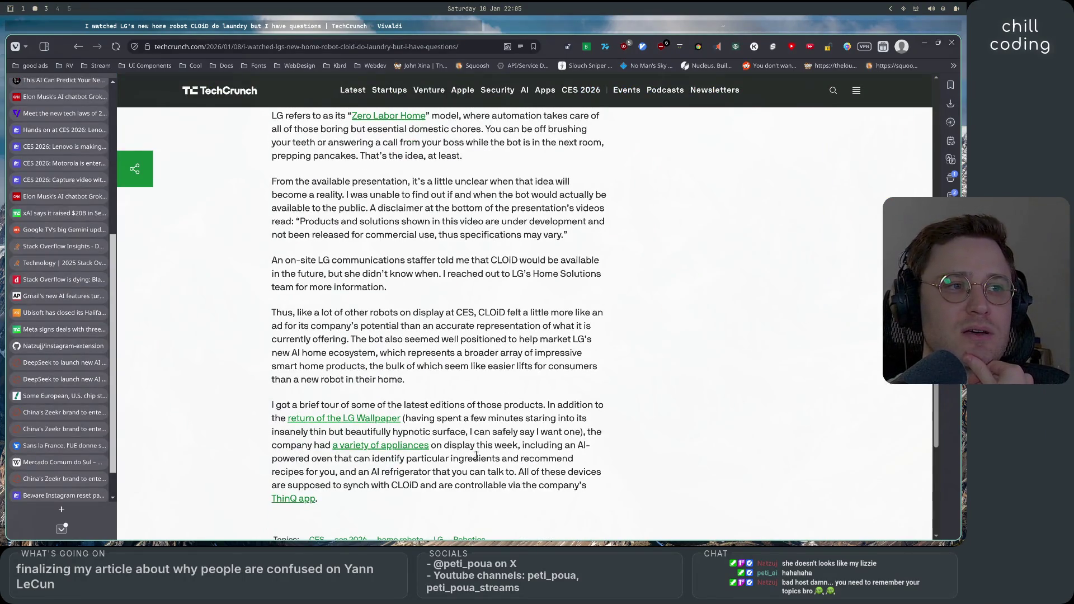
pyautogui.scroll(-3, 476, 456)
pyautogui.scroll(11, 476, 456)
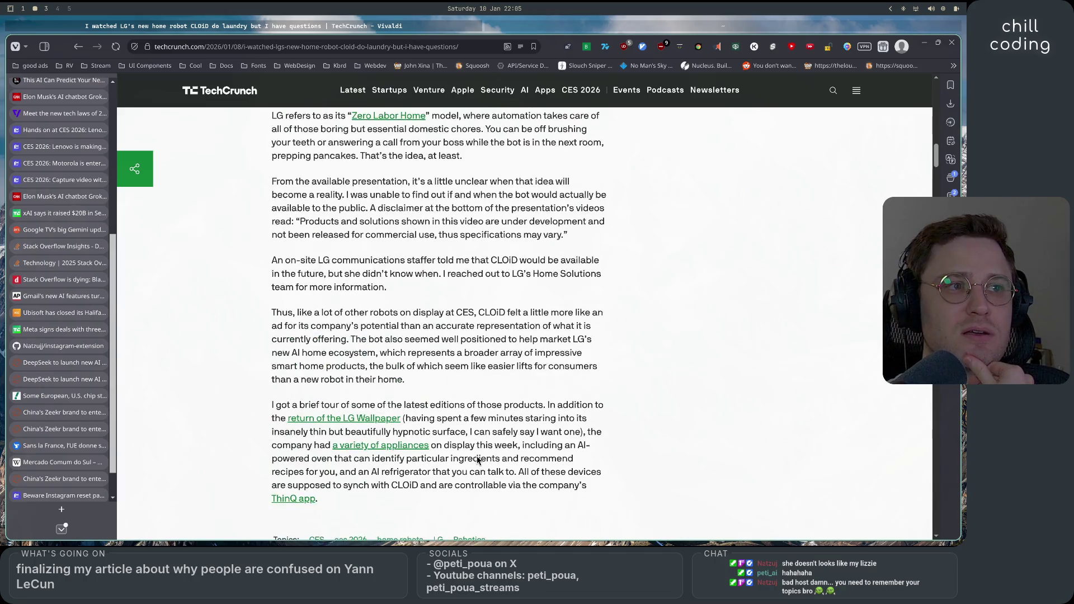
pyautogui.scroll(-6, 477, 460)
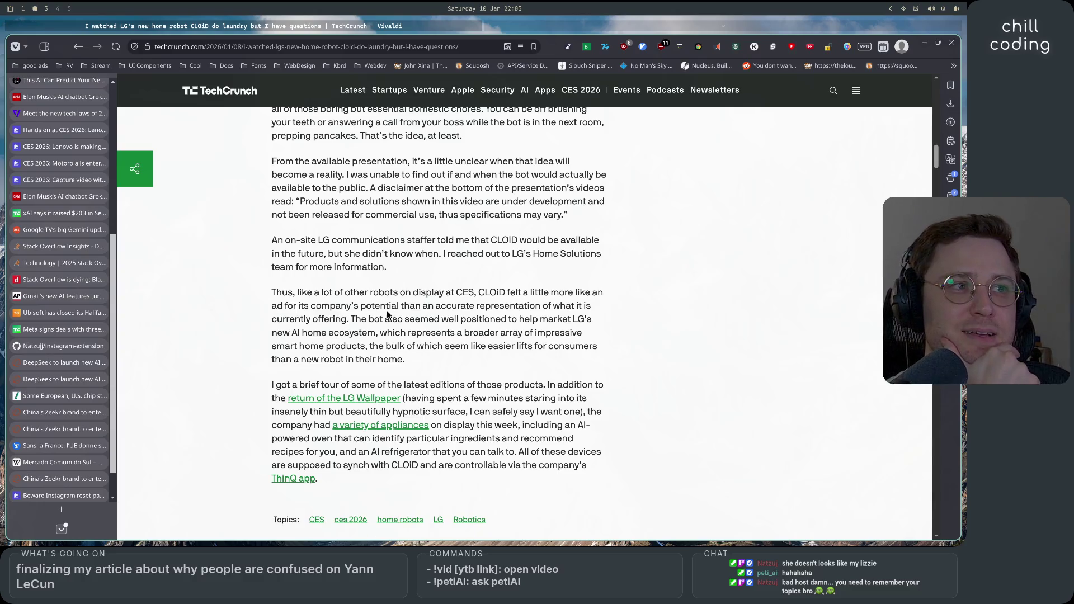
pyautogui.moveTo(278, 240)
pyautogui.mouseDown()
pyautogui.moveTo(629, 239)
pyautogui.moveTo(616, 261)
pyautogui.mouseUp()
pyautogui.moveTo(314, 291)
pyautogui.mouseDown()
pyautogui.moveTo(535, 293)
pyautogui.moveTo(449, 293)
pyautogui.moveTo(433, 307)
pyautogui.moveTo(557, 318)
pyautogui.moveTo(328, 346)
pyautogui.moveTo(643, 352)
pyautogui.moveTo(632, 365)
pyautogui.moveTo(537, 364)
pyautogui.mouseUp()
pyautogui.click(537, 364)
pyautogui.moveTo(290, 386)
pyautogui.mouseDown()
pyautogui.moveTo(584, 387)
pyautogui.moveTo(441, 399)
pyautogui.moveTo(439, 412)
pyautogui.moveTo(594, 441)
pyautogui.mouseUp()
pyautogui.scroll(3, 584, 446)
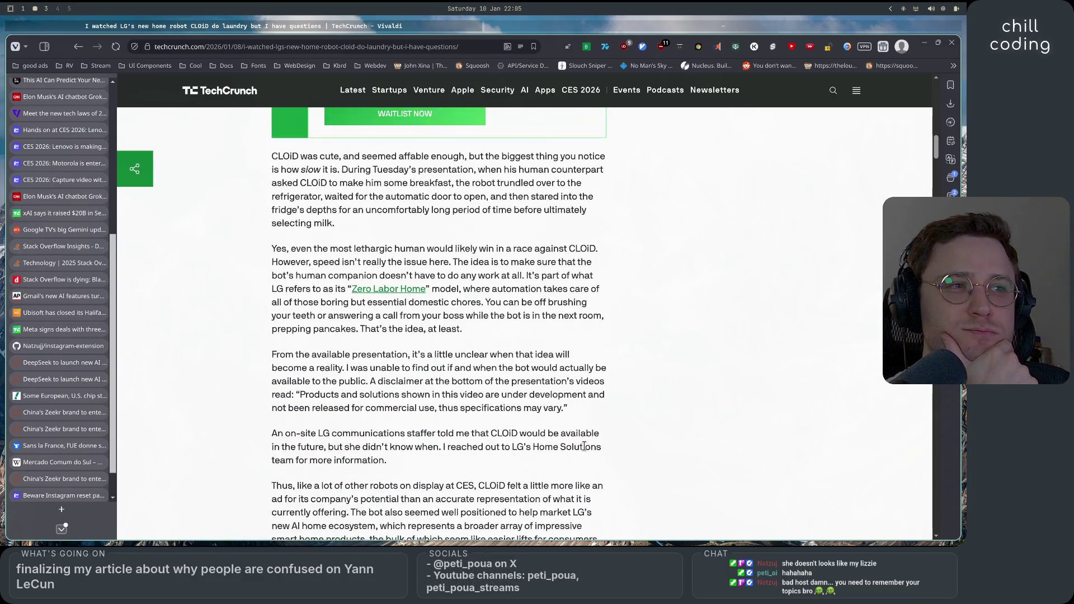
pyautogui.moveTo(301, 248); pyautogui.dragTo(584, 262)
pyautogui.click(565, 291)
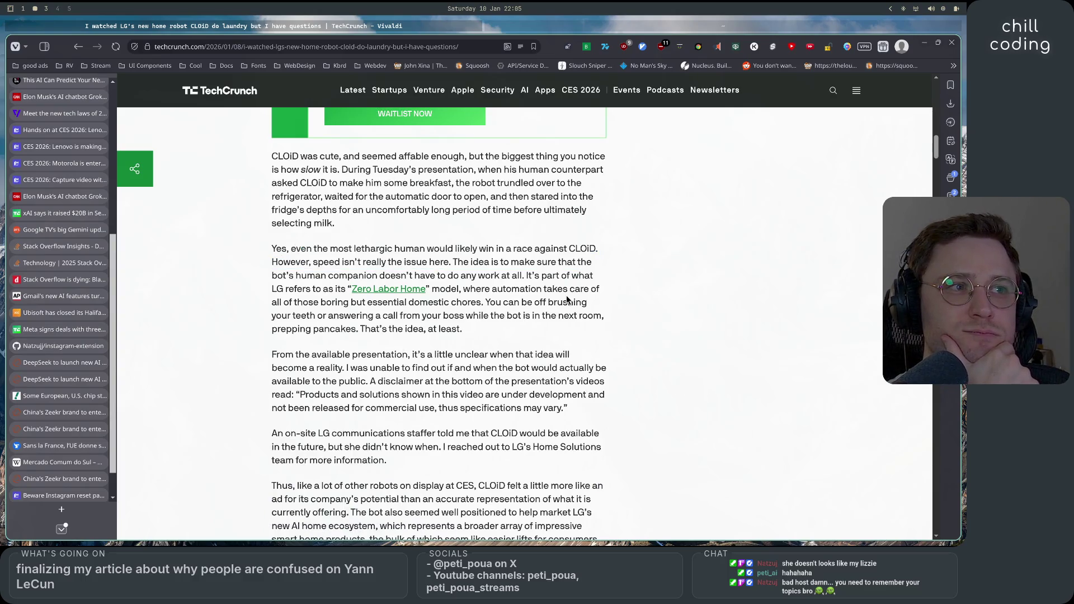
pyautogui.moveTo(272, 261)
pyautogui.mouseDown()
pyautogui.moveTo(586, 263)
pyautogui.moveTo(366, 277)
pyautogui.moveTo(582, 277)
pyautogui.moveTo(605, 279)
pyautogui.moveTo(426, 291)
pyautogui.moveTo(598, 293)
pyautogui.mouseUp()
pyautogui.click(524, 302)
pyautogui.moveTo(274, 305)
pyautogui.mouseDown()
pyautogui.moveTo(606, 312)
pyautogui.moveTo(447, 317)
pyautogui.moveTo(426, 330)
pyautogui.moveTo(616, 361)
pyautogui.mouseUp()
pyautogui.click(485, 396)
pyautogui.moveTo(358, 368)
pyautogui.mouseDown()
pyautogui.moveTo(631, 375)
pyautogui.moveTo(387, 383)
pyautogui.moveTo(635, 398)
pyautogui.moveTo(348, 405)
pyautogui.moveTo(595, 402)
pyautogui.moveTo(589, 411)
pyautogui.mouseUp()
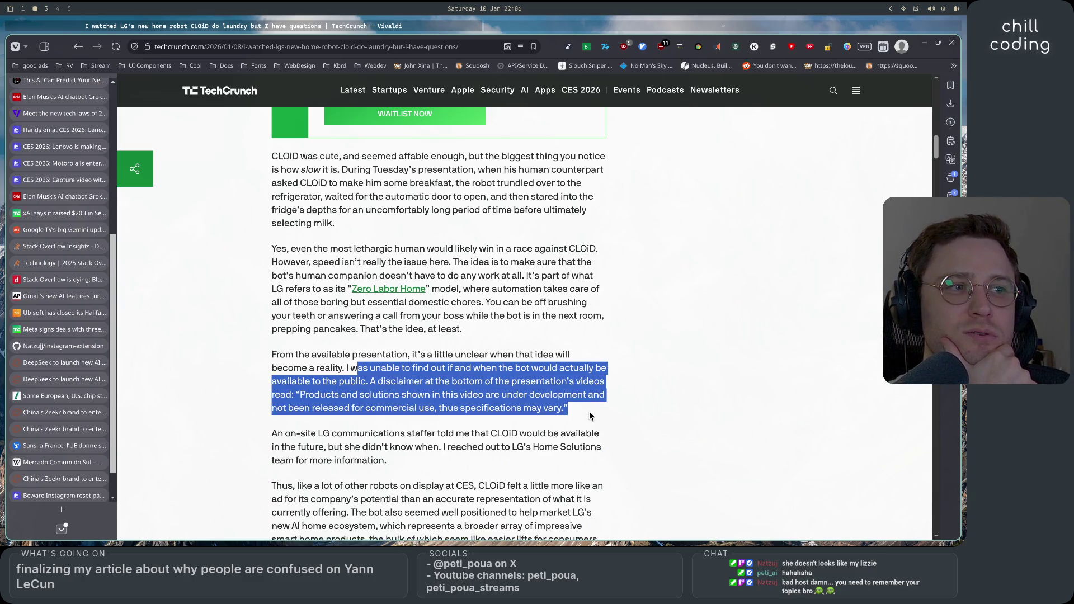
pyautogui.click(589, 411)
pyautogui.scroll(-1, 589, 415)
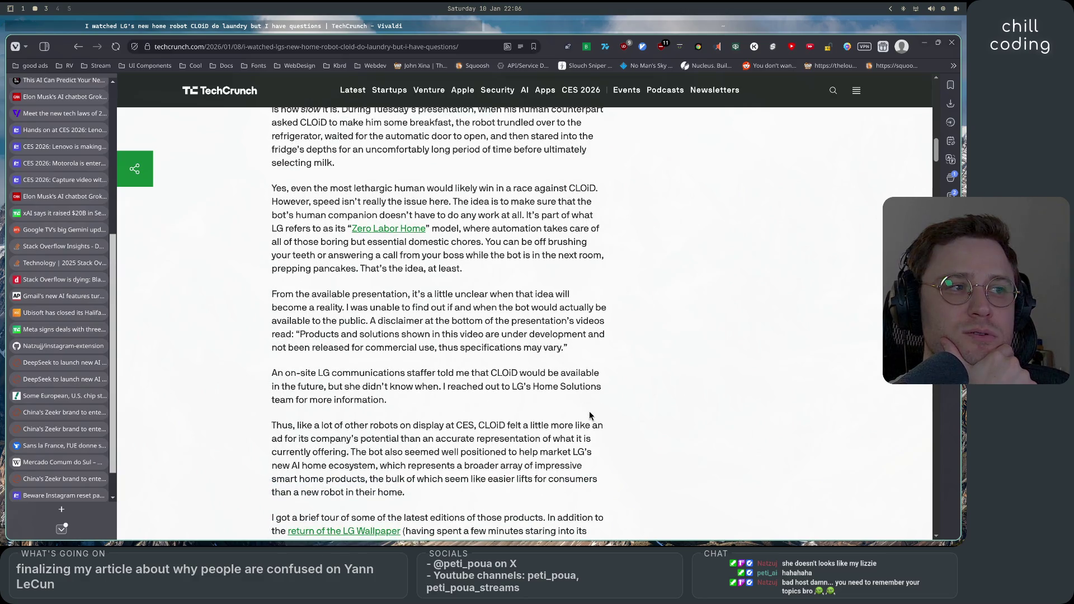
# Step: Scroll the LG CLOiD laundry robot article back up to its headline and hero photo
pyautogui.scroll(-2, 589, 414)
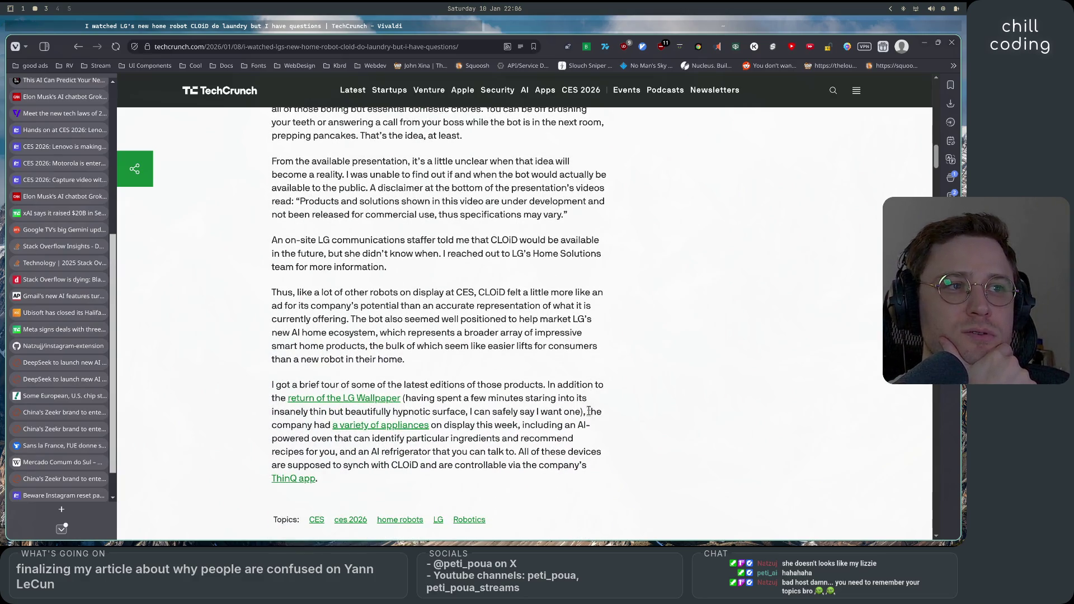
pyautogui.scroll(-1, 589, 411)
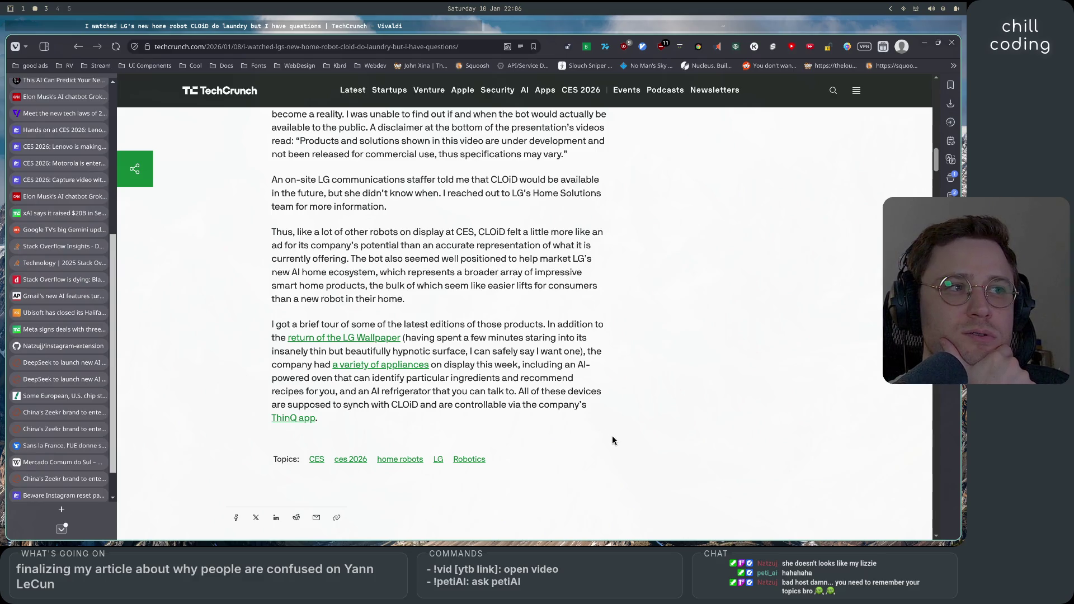
pyautogui.scroll(15, 613, 440)
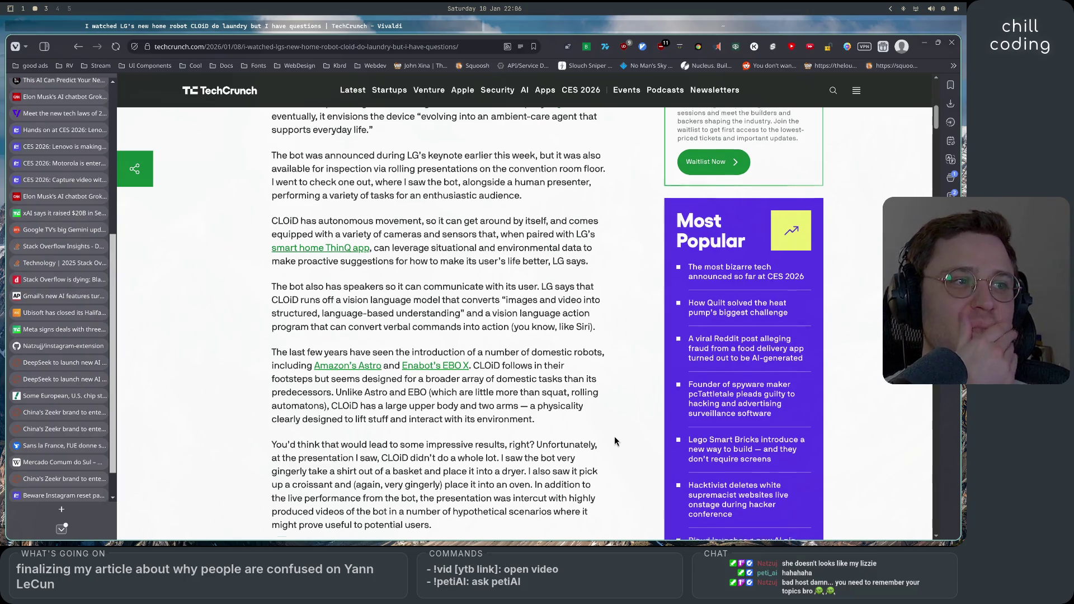
pyautogui.scroll(9, 614, 441)
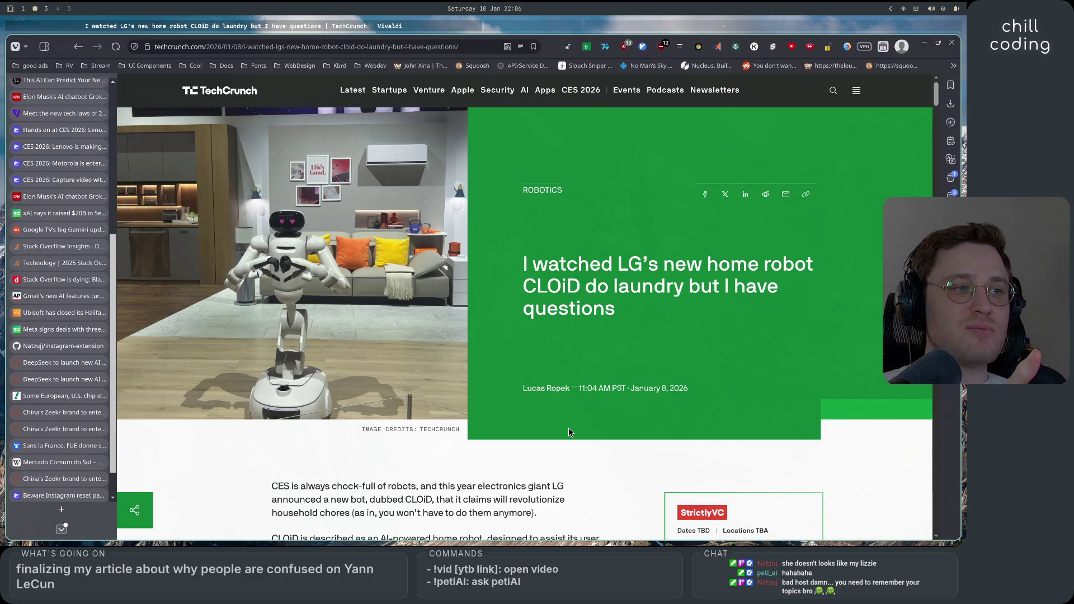
pyautogui.scroll(-3, 587, 439)
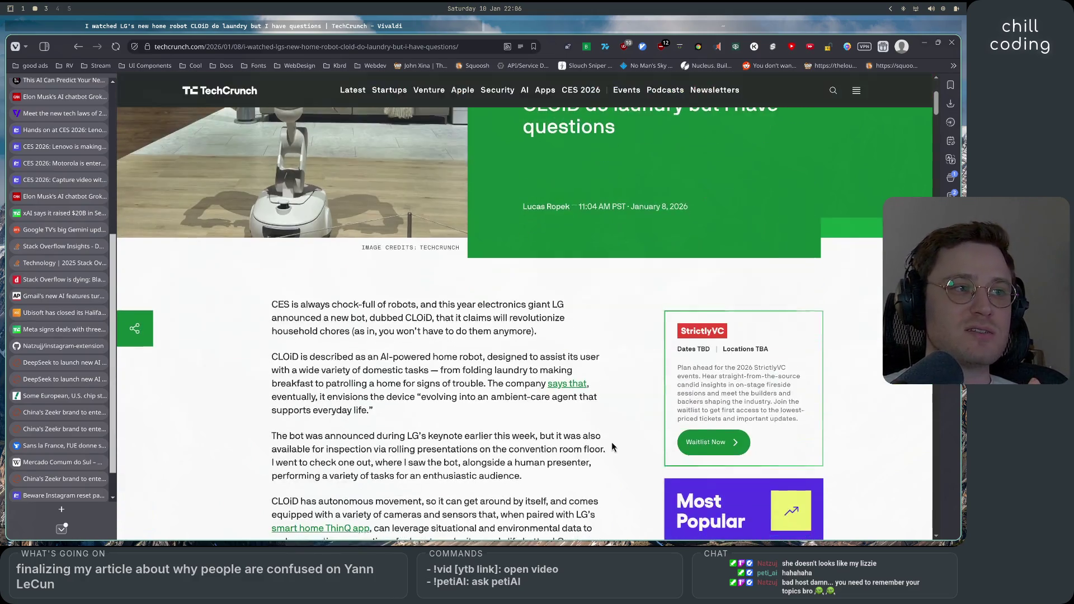
pyautogui.scroll(3, 612, 447)
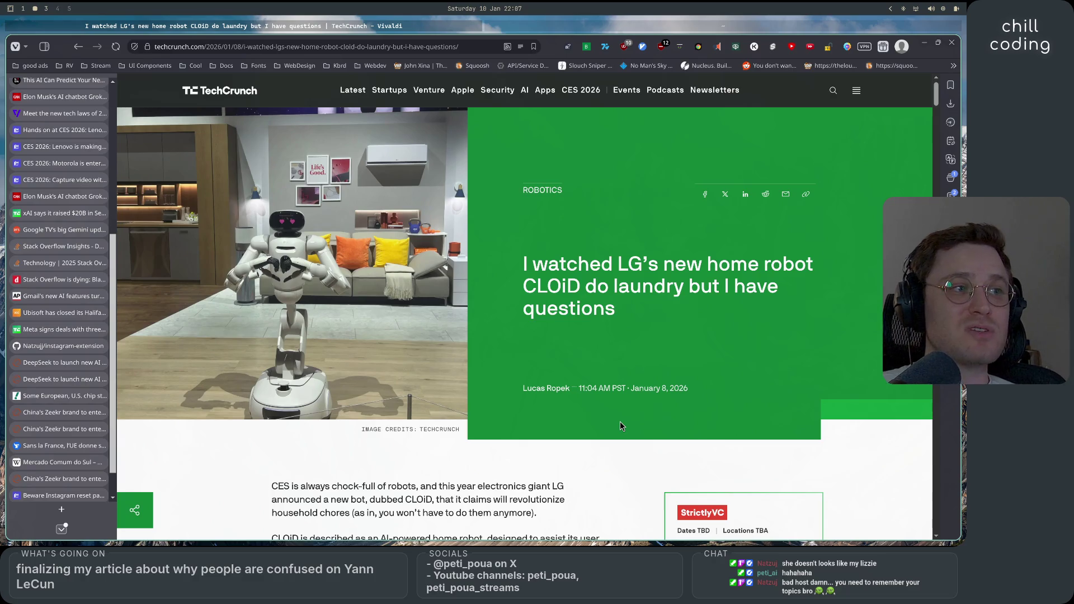
pyautogui.scroll(-2, 620, 426)
pyautogui.scroll(2, 619, 426)
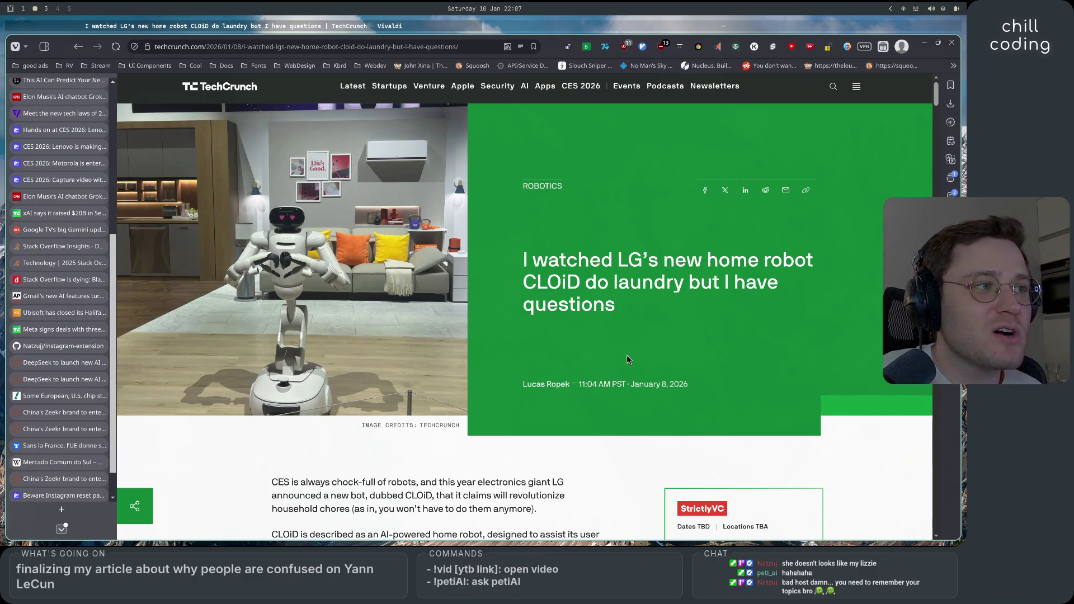
pyautogui.scroll(-1, 627, 341)
pyautogui.scroll(1, 627, 341)
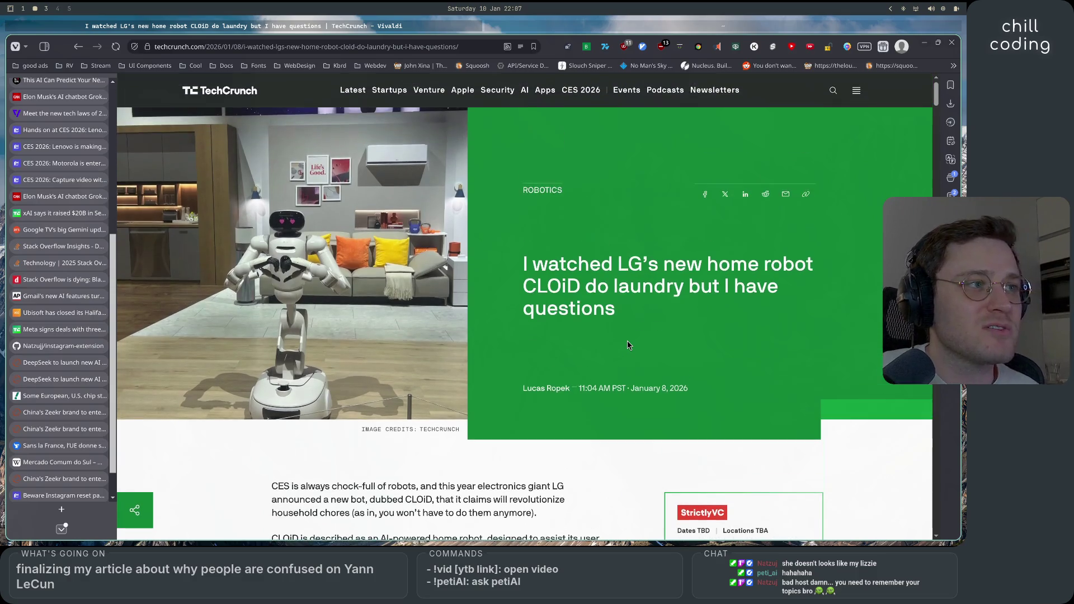
# Step: Scroll down through the body of the LG CLOiD article
pyautogui.scroll(-1, 627, 345)
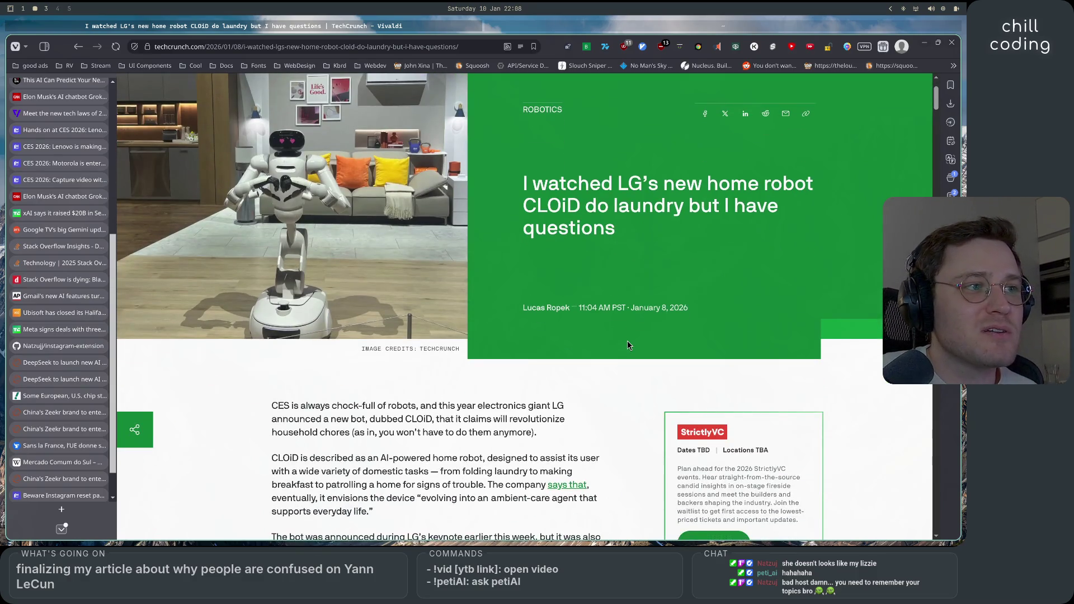
pyautogui.scroll(1, 627, 345)
pyautogui.scroll(-1, 627, 345)
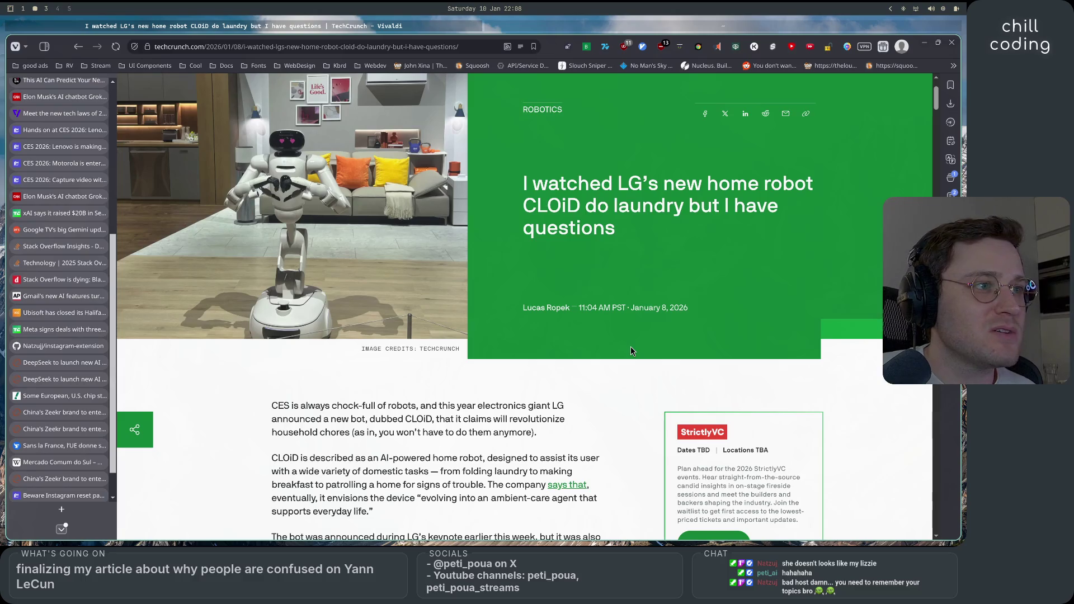
pyautogui.scroll(1, 630, 351)
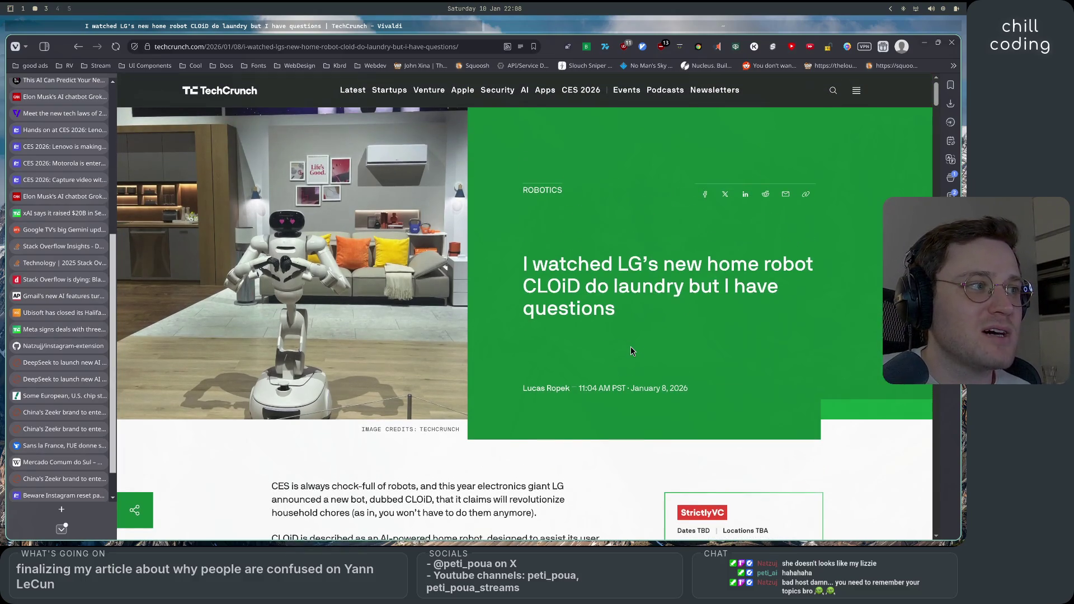
pyautogui.scroll(-1, 629, 351)
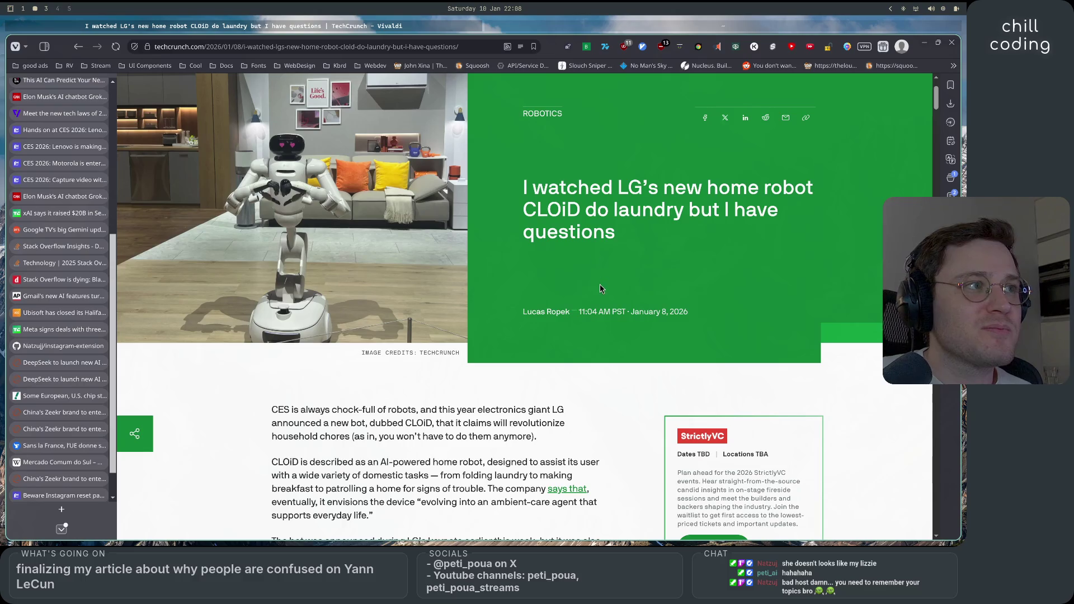
pyautogui.scroll(-3, 599, 286)
pyautogui.scroll(-10, 600, 286)
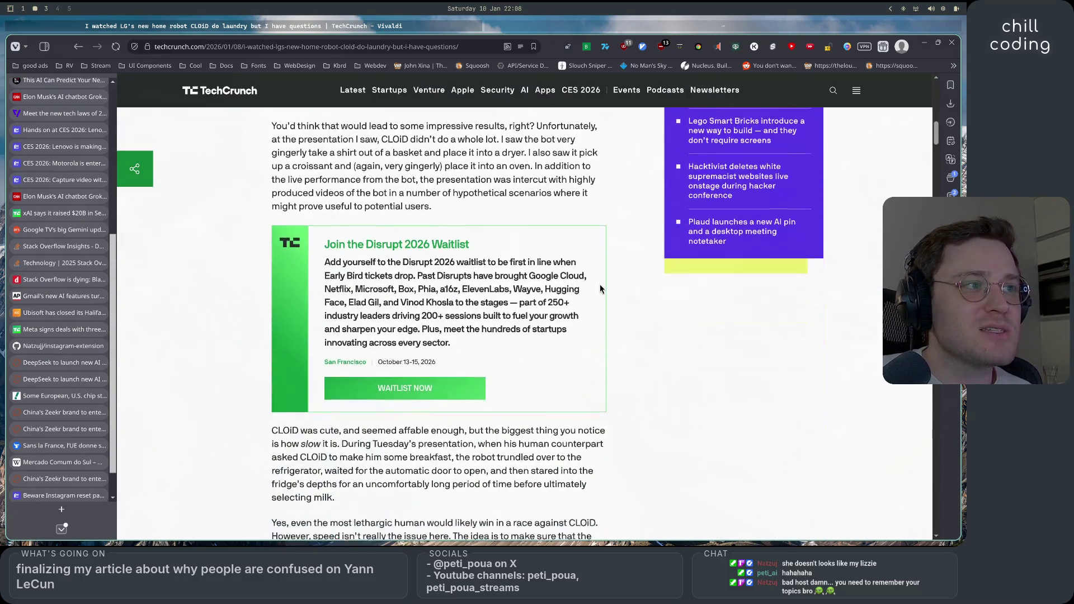
pyautogui.scroll(-10, 614, 321)
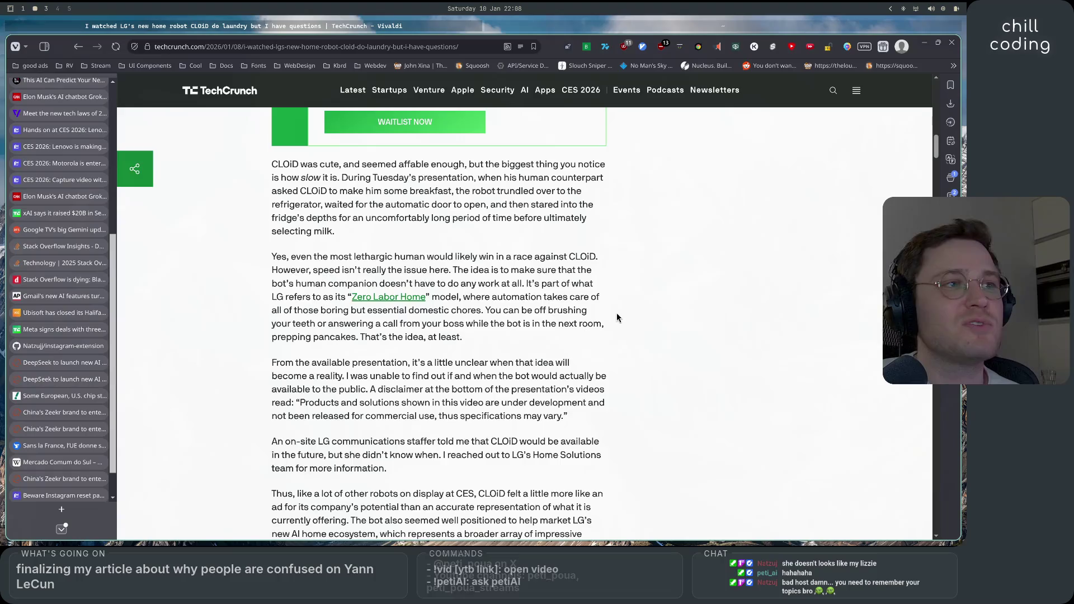
pyautogui.scroll(-3, 617, 315)
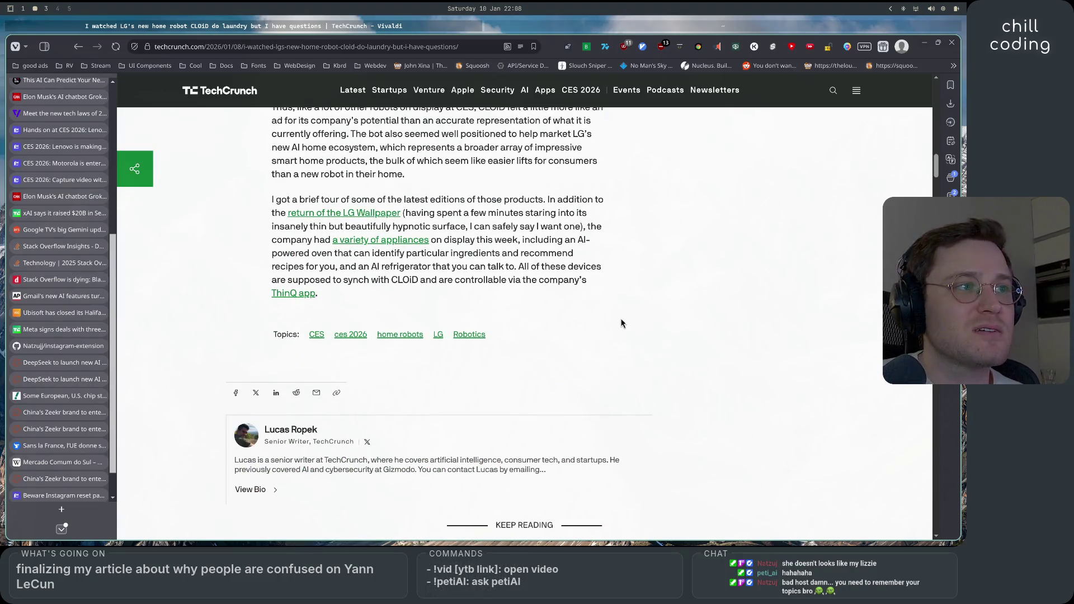
pyautogui.scroll(4, 619, 321)
pyautogui.scroll(1, 621, 323)
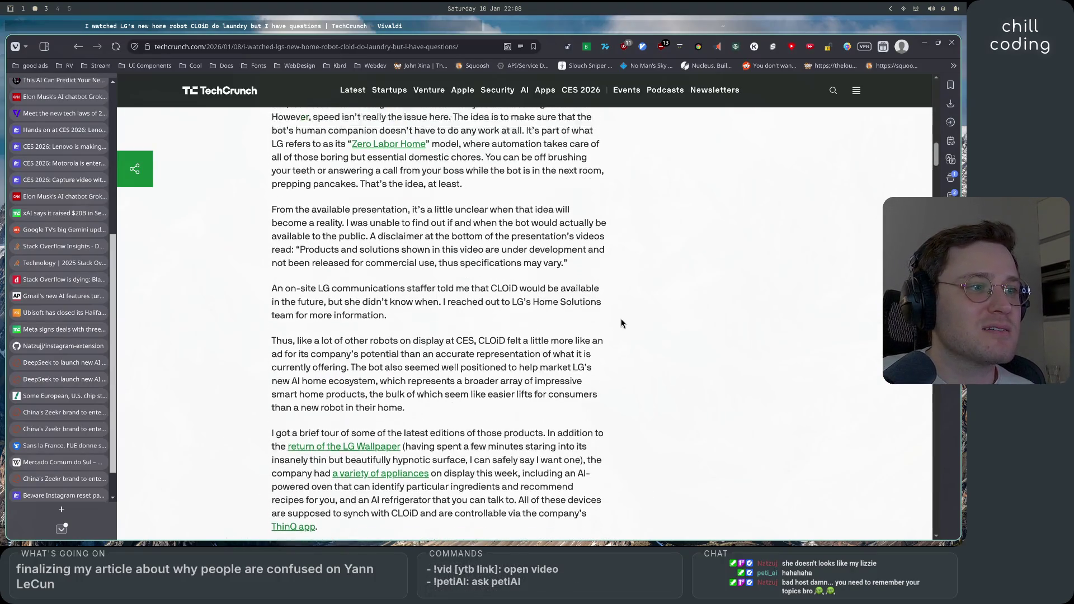
pyautogui.scroll(-5, 621, 322)
pyautogui.scroll(-3, 621, 323)
# Step: Return to the top, scroll past Topics and author bio to Keep Reading, then switch to the terminal workspace
pyautogui.press('Home')
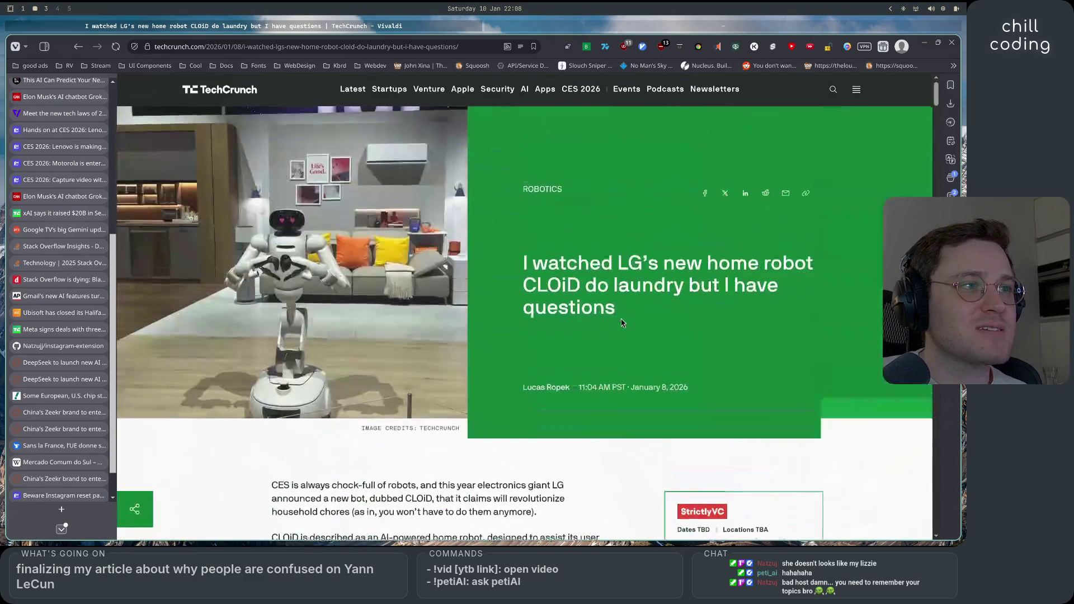
pyautogui.scroll(-1, 621, 323)
pyautogui.scroll(-1, 621, 323)
pyautogui.scroll(2, 615, 353)
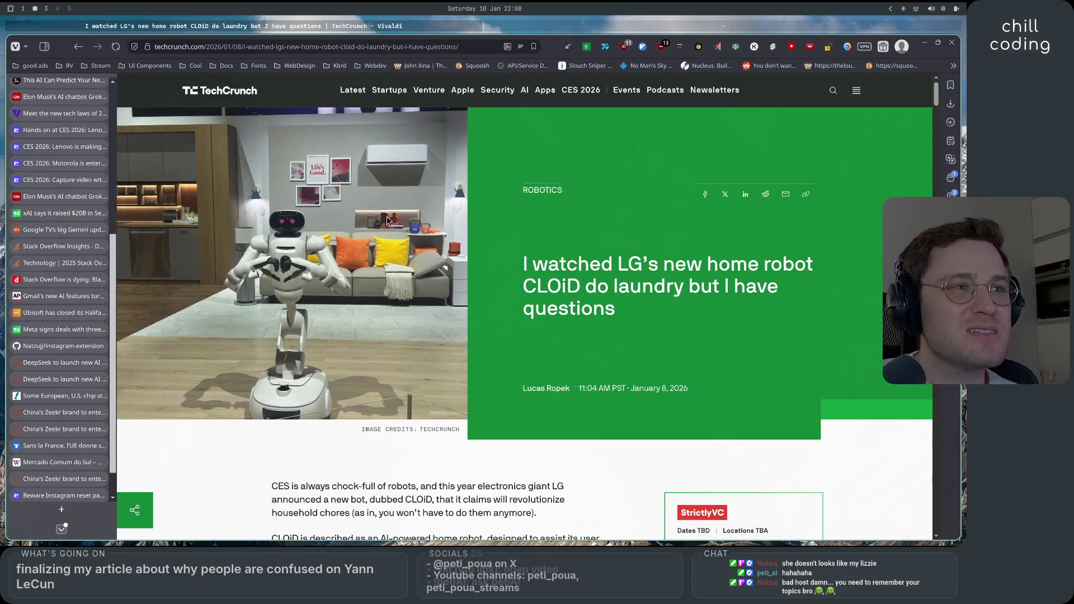
pyautogui.scroll(-2, 262, 341)
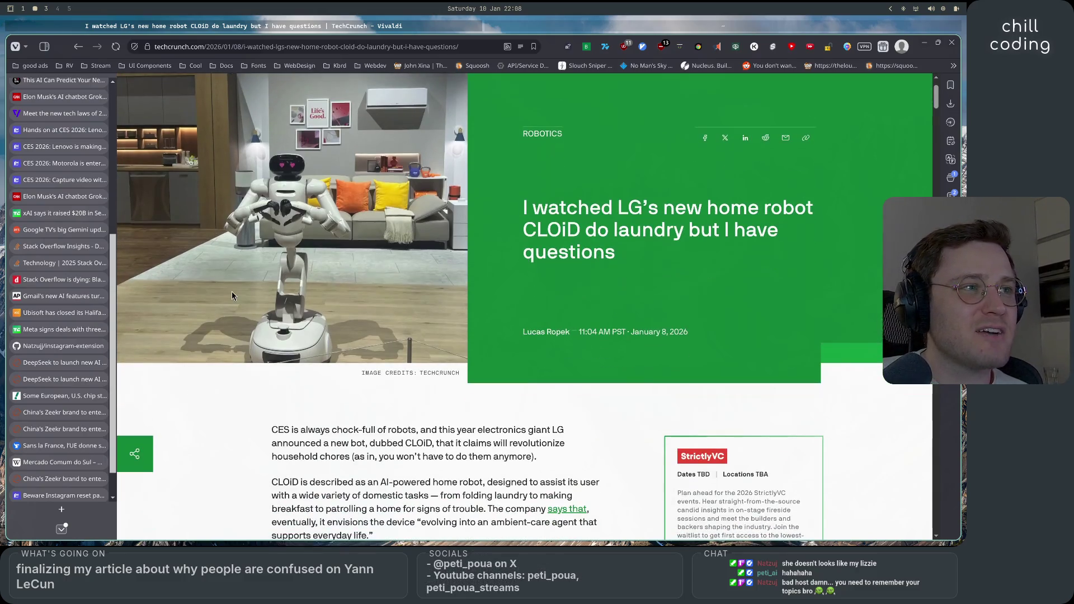
pyautogui.scroll(-5, 587, 452)
pyautogui.scroll(-5, 587, 452)
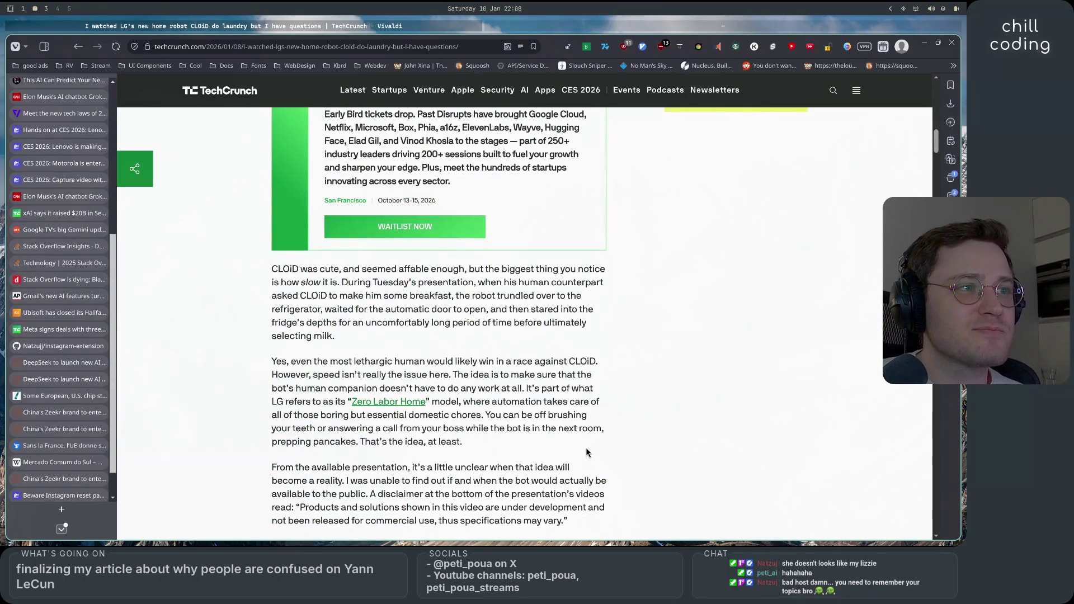
pyautogui.scroll(-1, 615, 425)
pyautogui.scroll(-7, 639, 417)
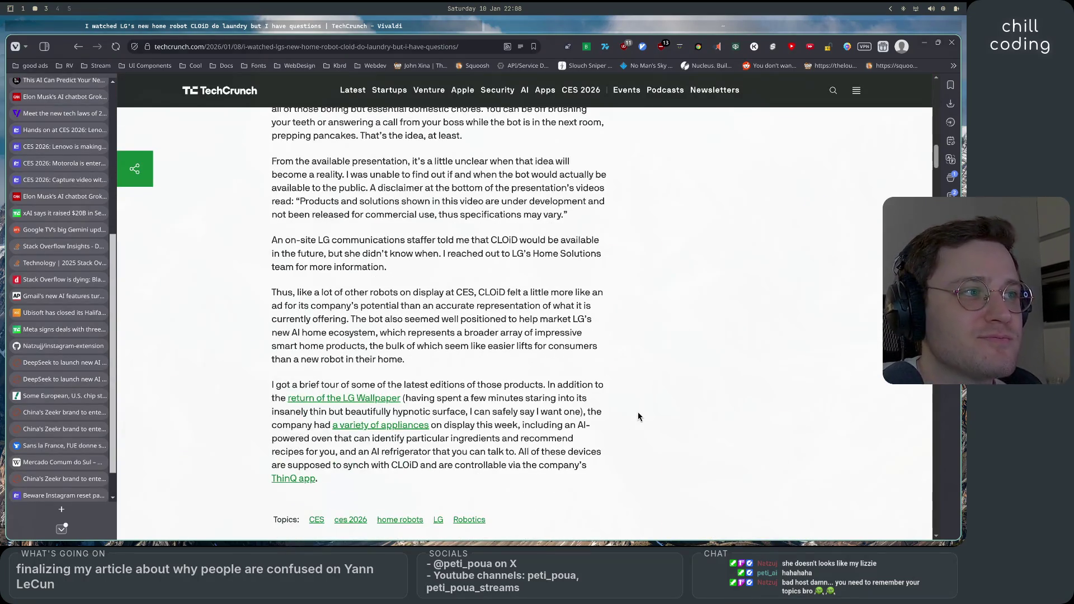
pyautogui.scroll(4, 639, 417)
pyautogui.scroll(-1, 639, 417)
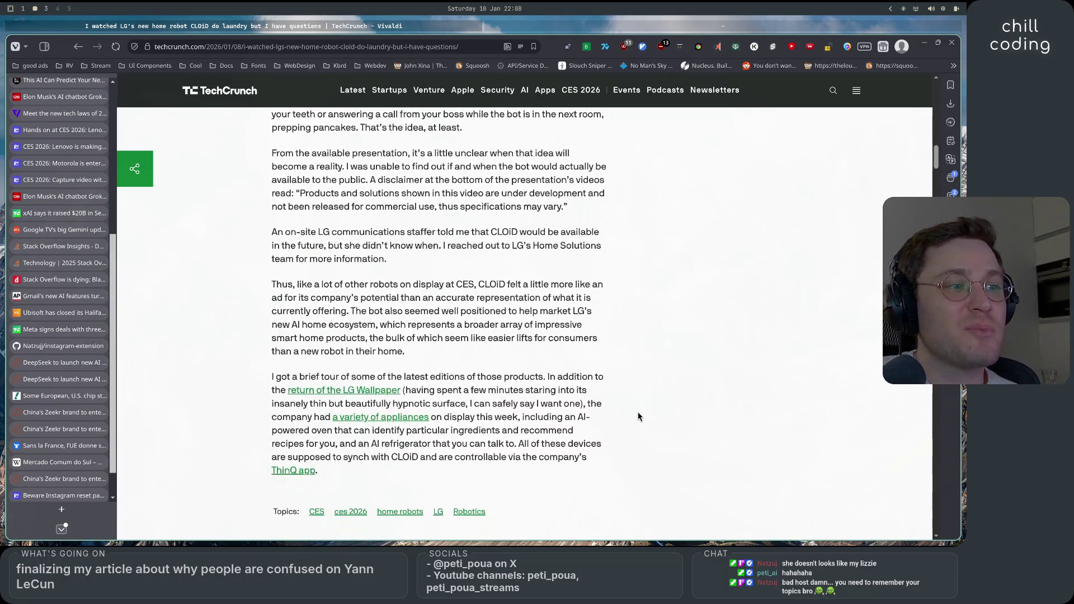
pyautogui.scroll(1, 640, 417)
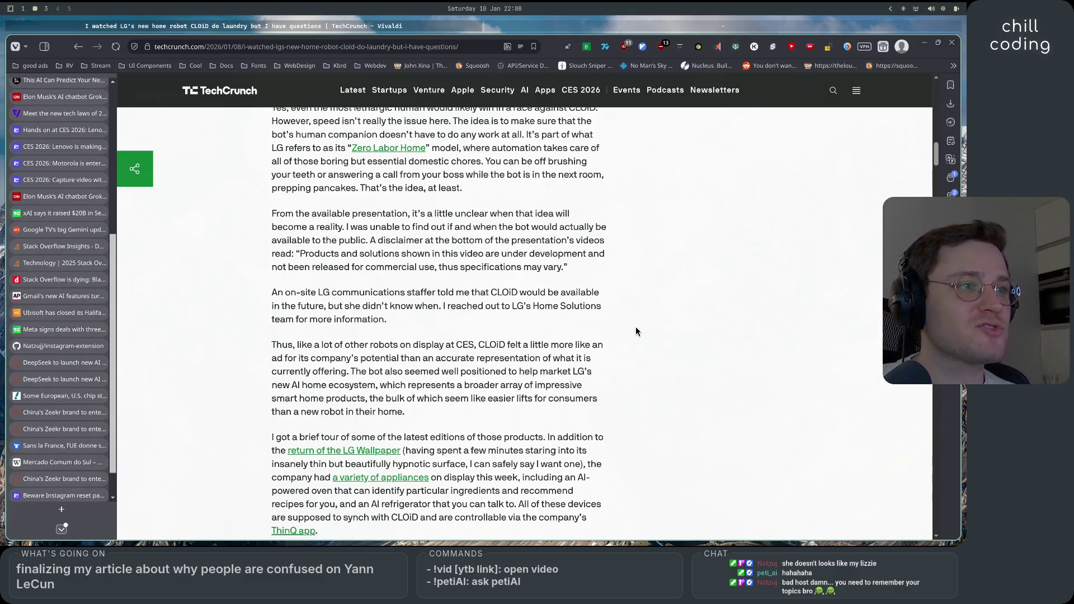
pyautogui.scroll(-2, 627, 344)
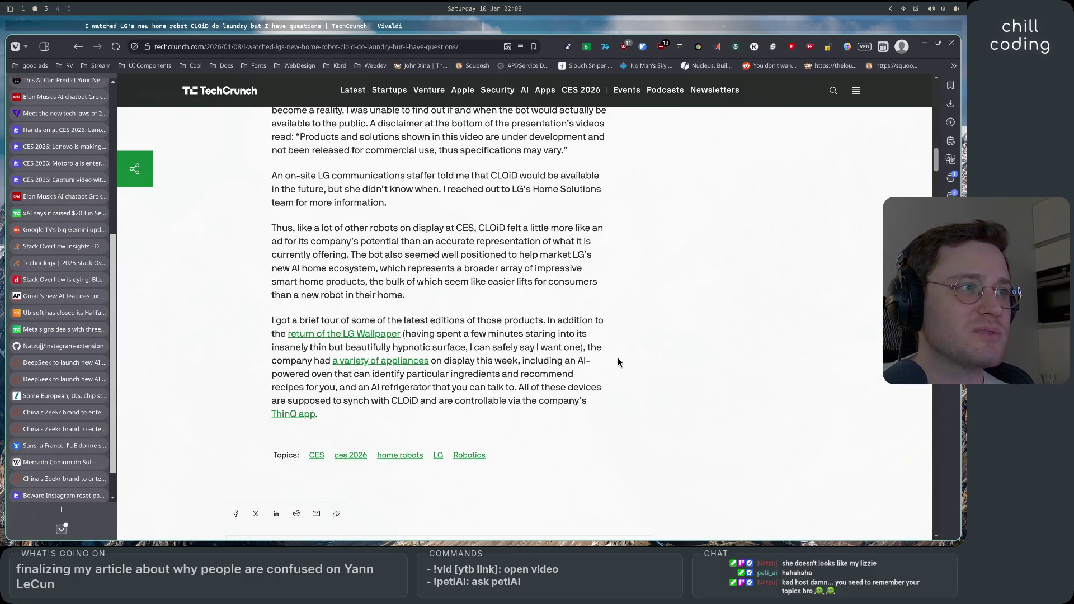
pyautogui.scroll(-2, 618, 360)
pyautogui.scroll(1, 617, 359)
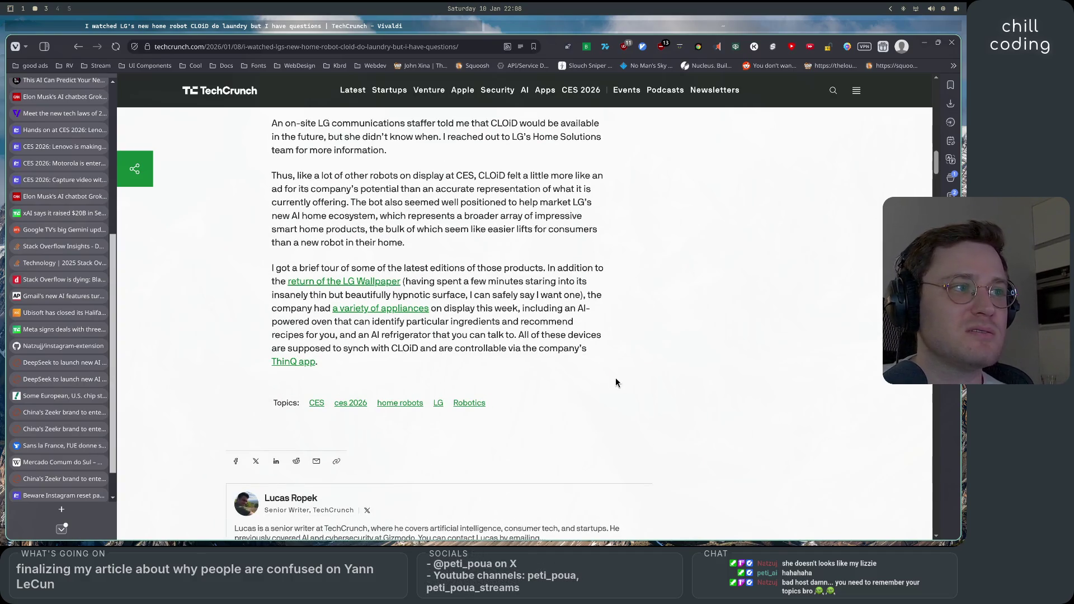
pyautogui.scroll(-10, 616, 382)
pyautogui.scroll(3, 616, 382)
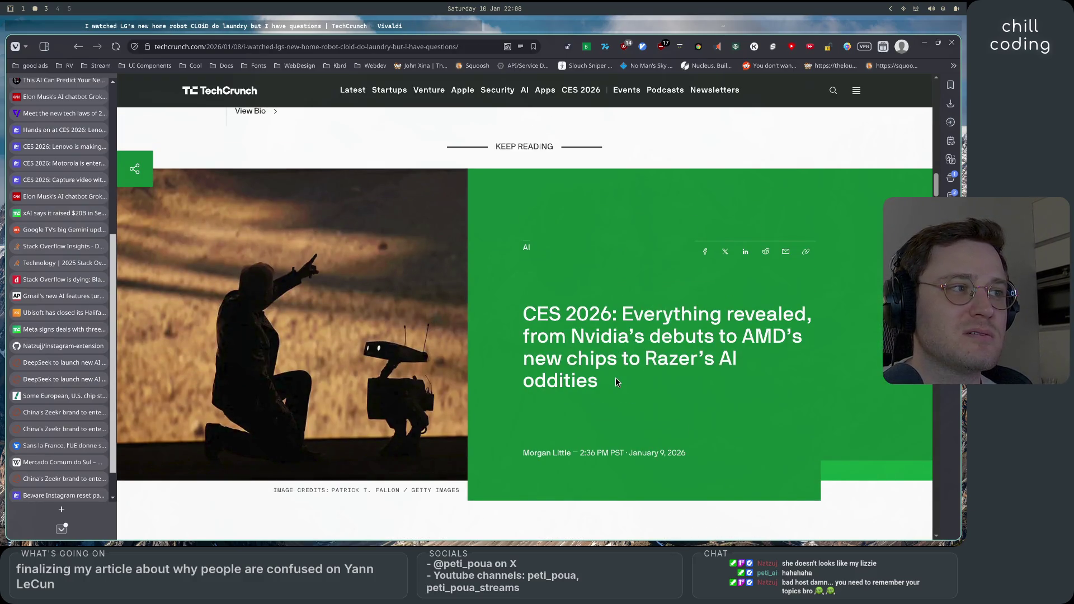
pyautogui.moveTo(74, 401)
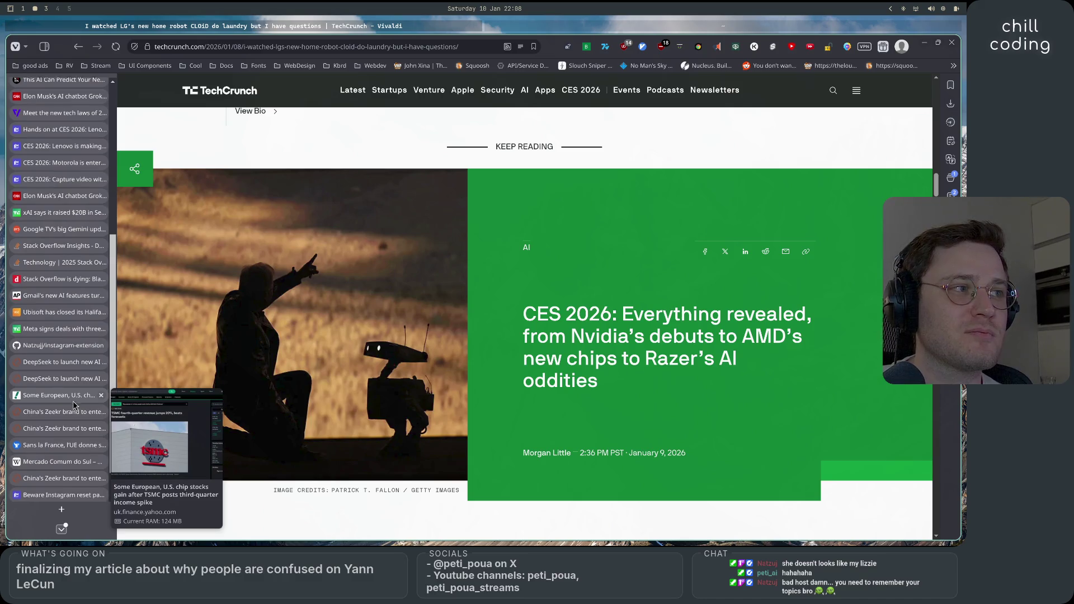
pyautogui.scroll(-1, 75, 405)
pyautogui.press('super+shift+3')
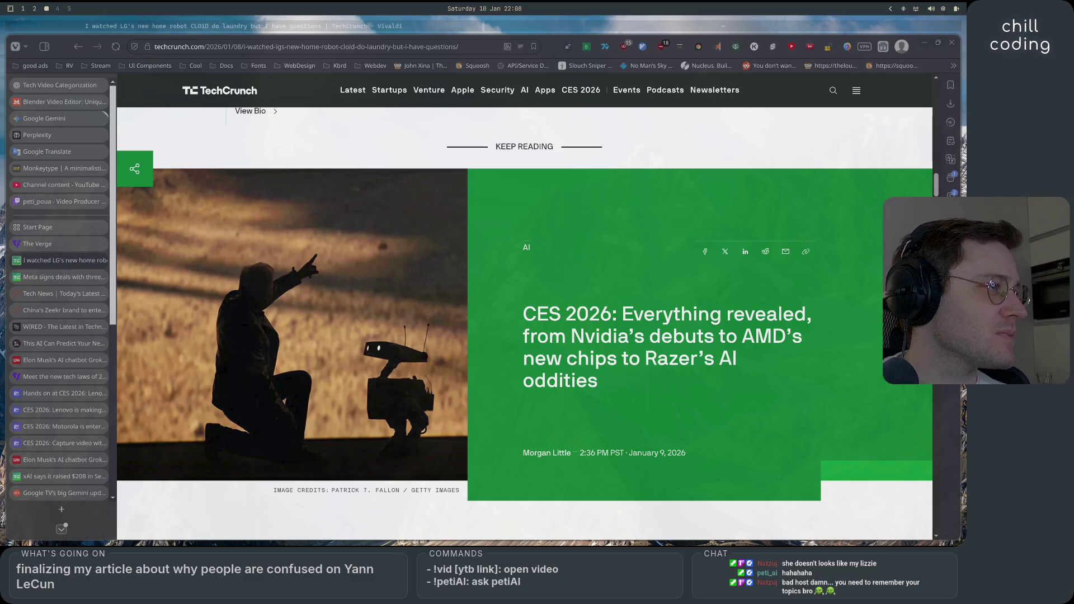
pyautogui.press('super+2')
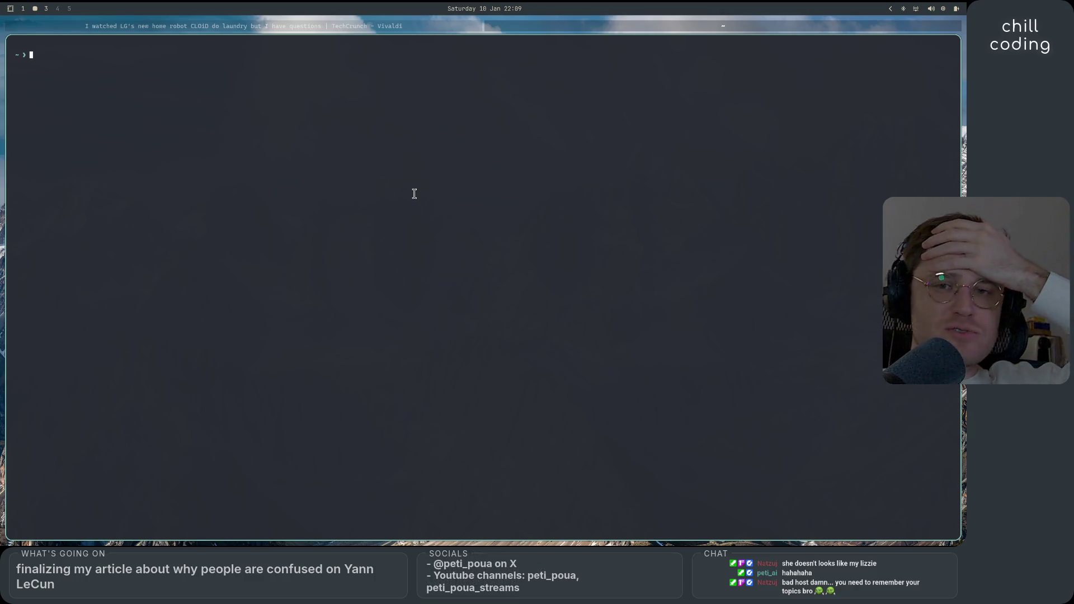
# Step: Change into Code/petipouacom and launch Neovim with nv, restoring rewrite-lecun.md
pyautogui.write('nv')
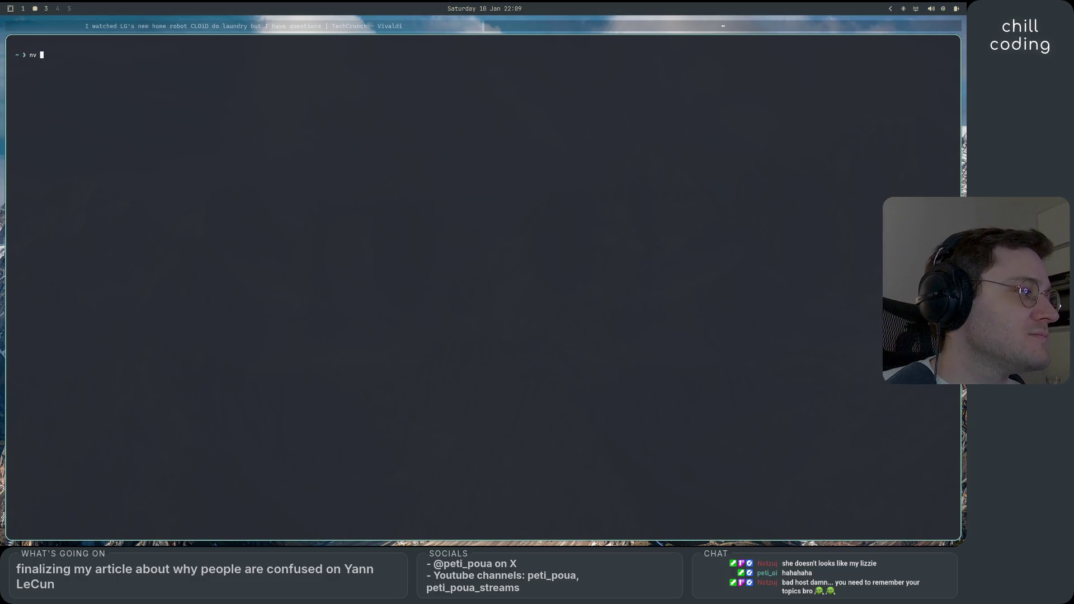
pyautogui.press('BackSpace')
pyautogui.press('BackSpace')
pyautogui.press('BackSpace')
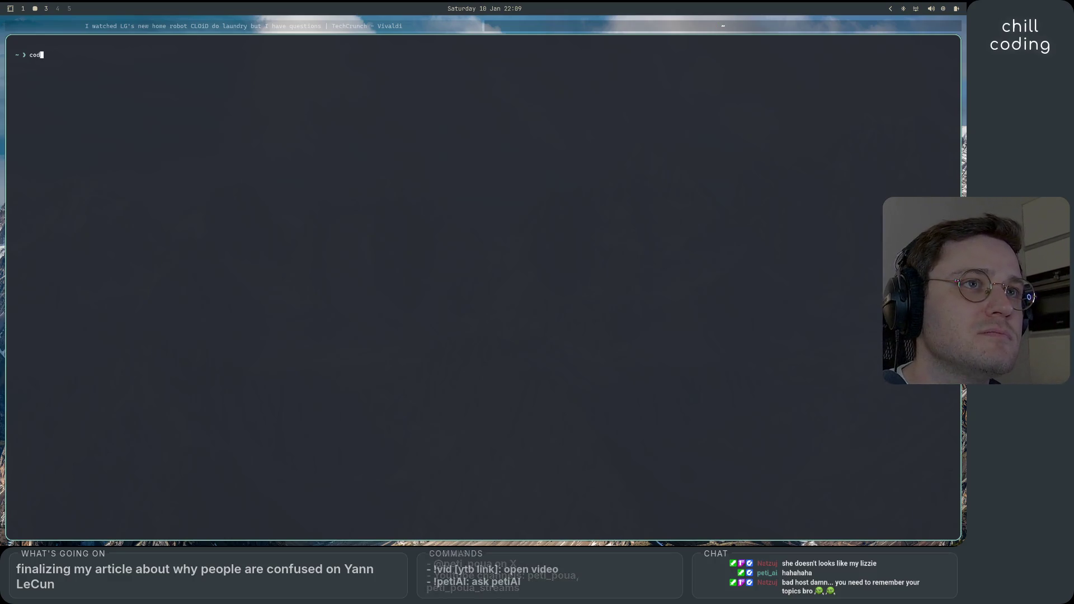
pyautogui.write('cd Code/')
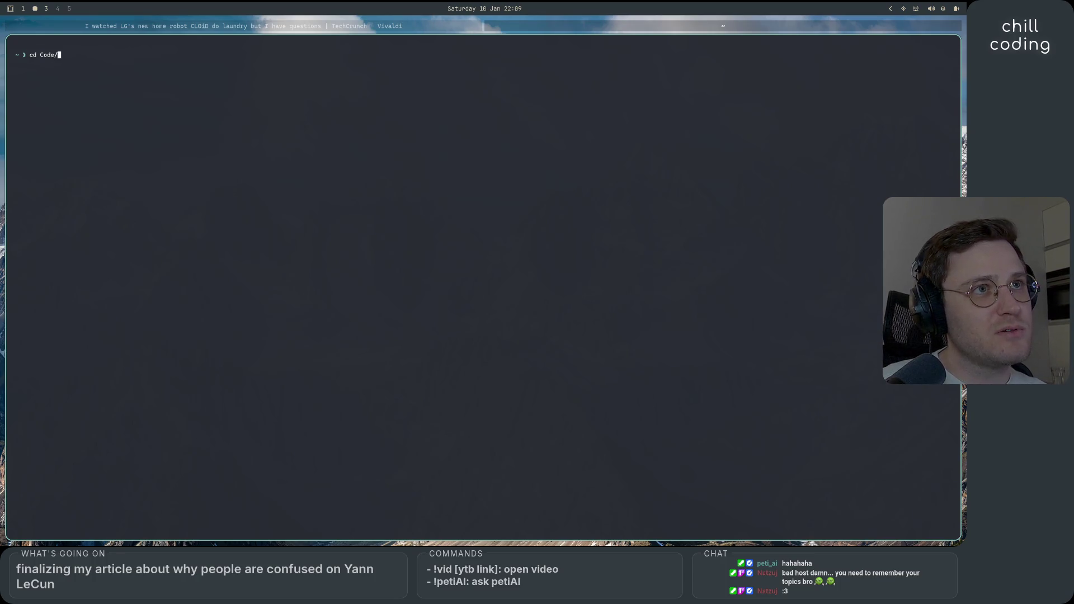
pyautogui.write('peti')
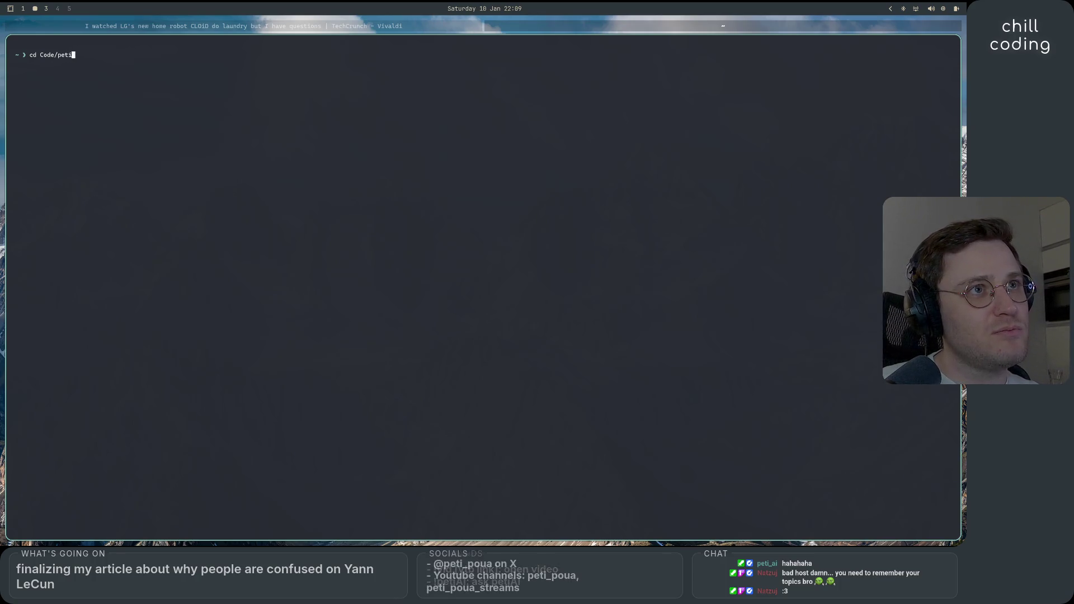
pyautogui.write('pouacom')
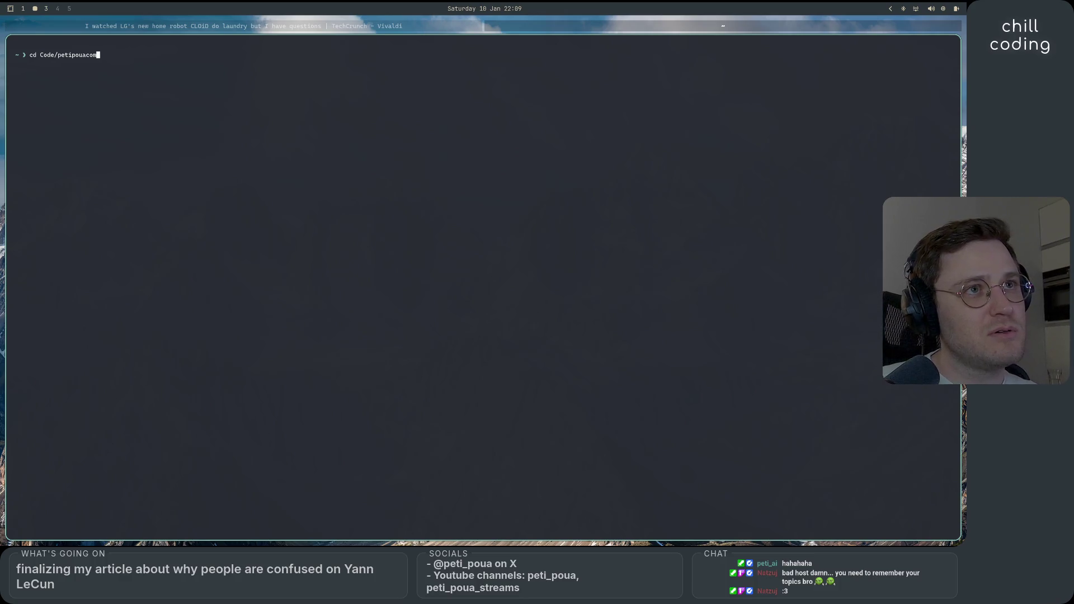
pyautogui.press('Return')
pyautogui.write('nv')
pyautogui.press('Return')
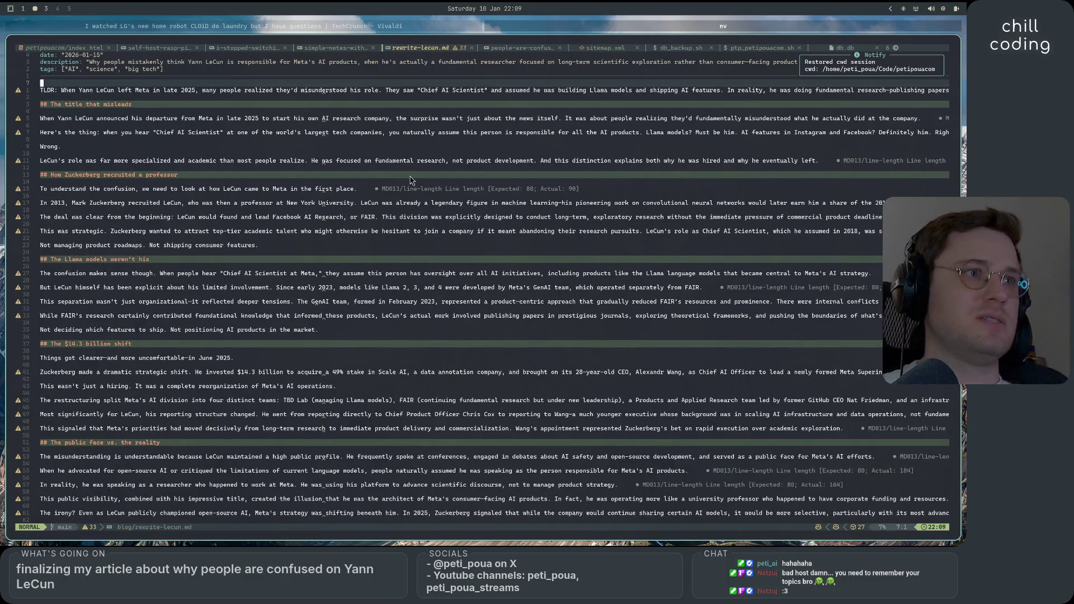
# Step: Open people-are-confused-about-yann-lecun.md from the file tree, getting past the swap-file warning to edit
pyautogui.press('space')
pyautogui.press('e')
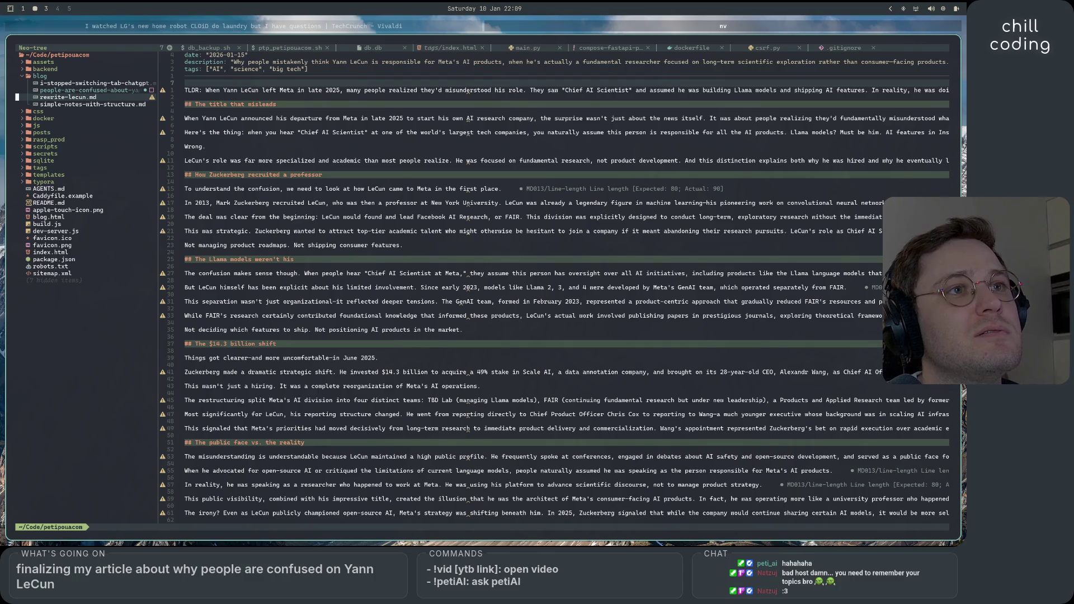
pyautogui.press('Return')
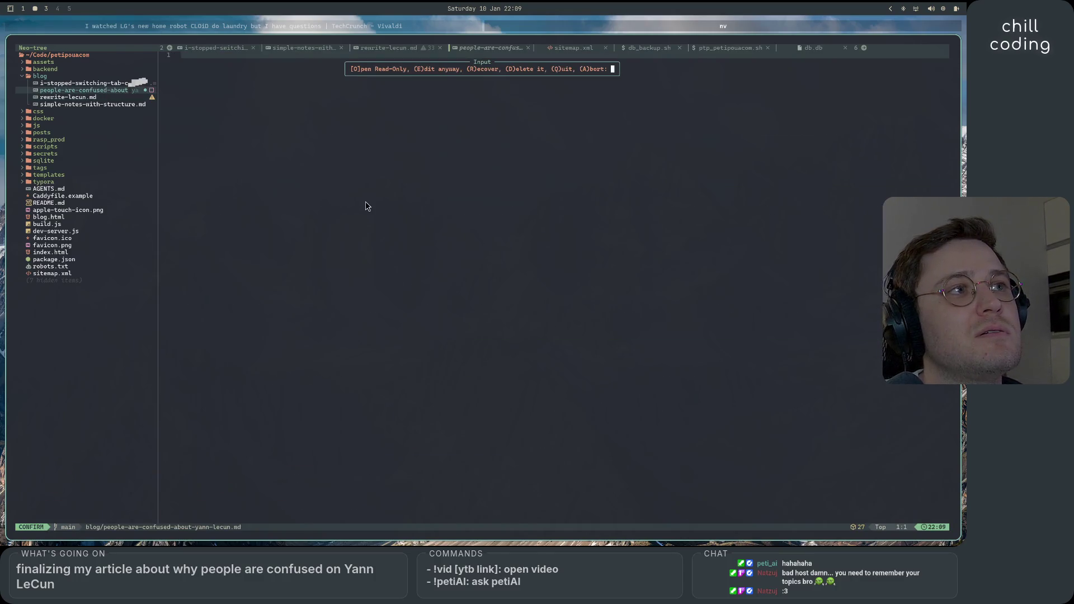
pyautogui.press('e')
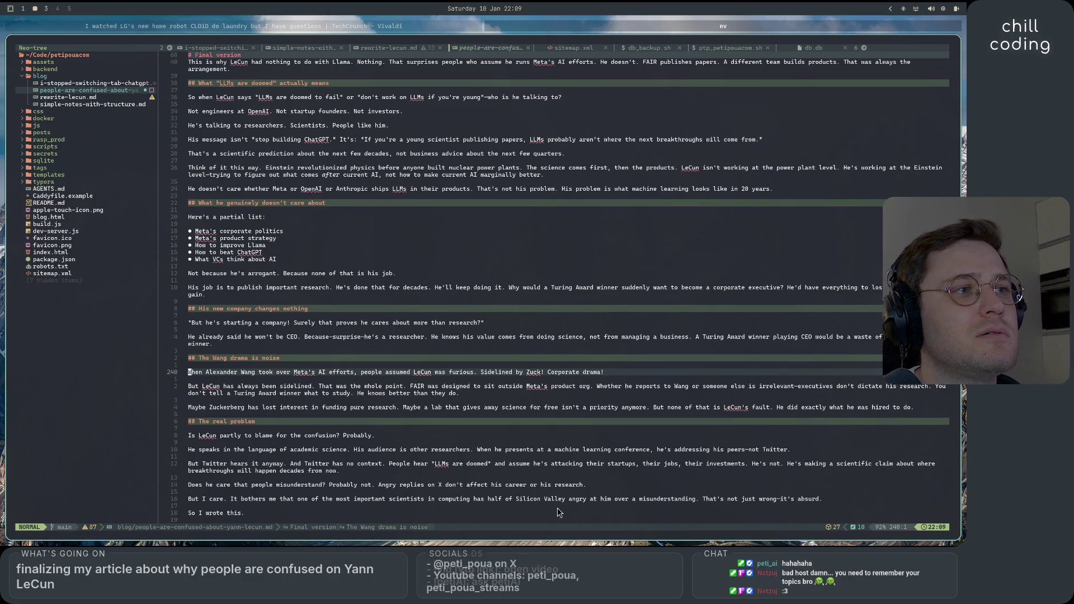
# Step: Read the Polished version, then the Final version's closing sections ending 'Hope it clears things up.'
pyautogui.scroll(15, 510, 457)
pyautogui.scroll(12, 510, 457)
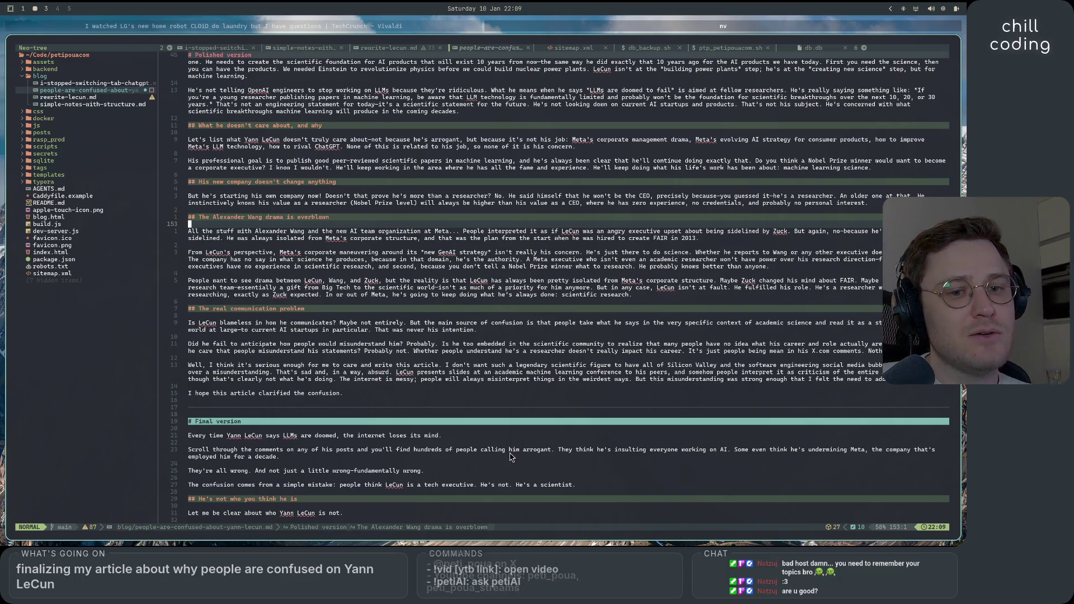
pyautogui.scroll(2, 510, 457)
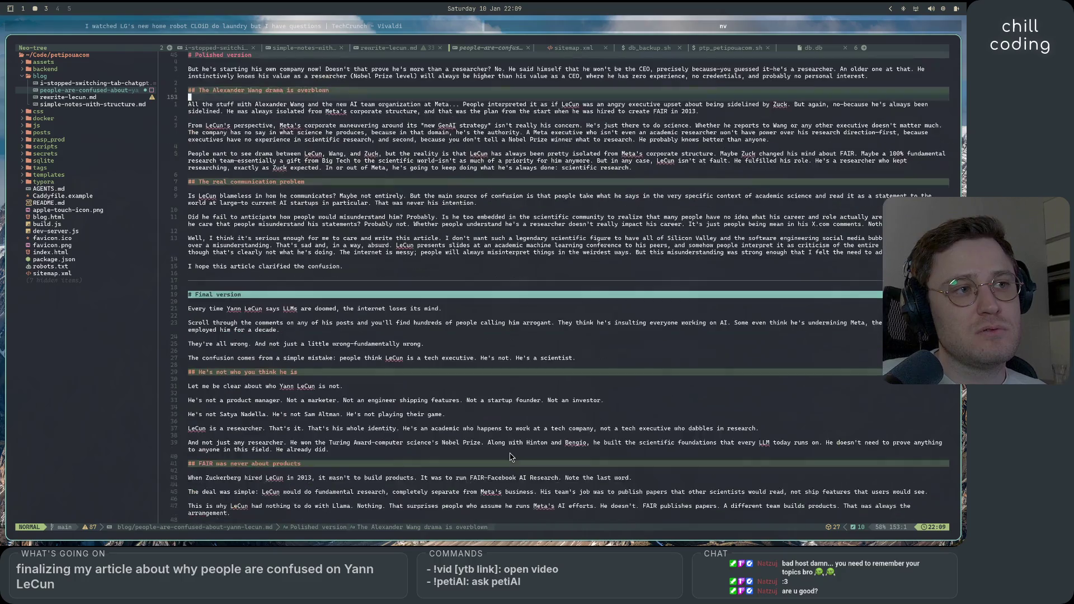
pyautogui.scroll(1, 510, 457)
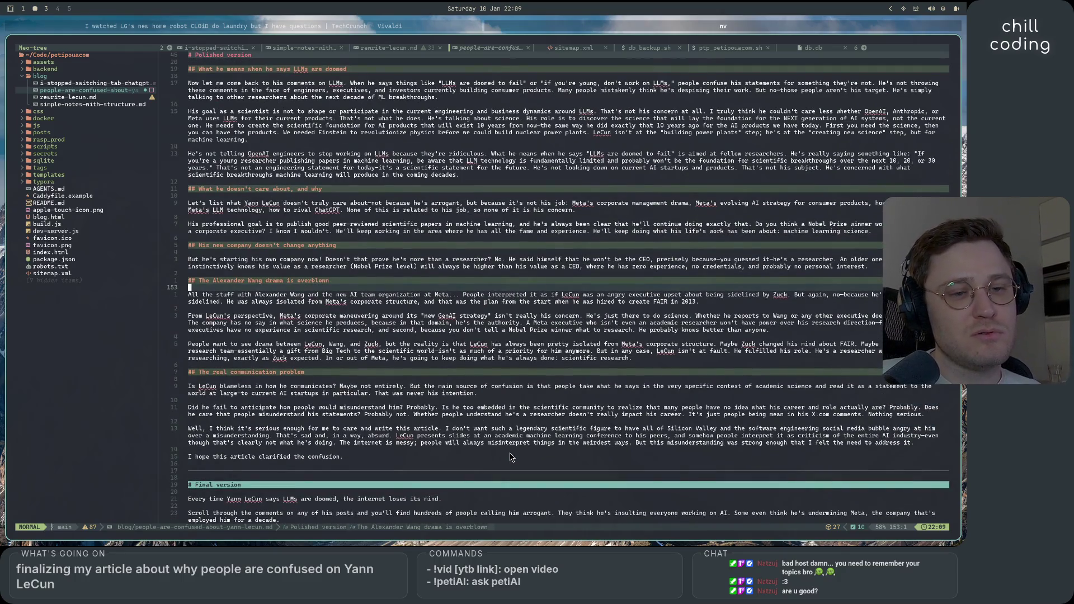
pyautogui.scroll(3, 510, 457)
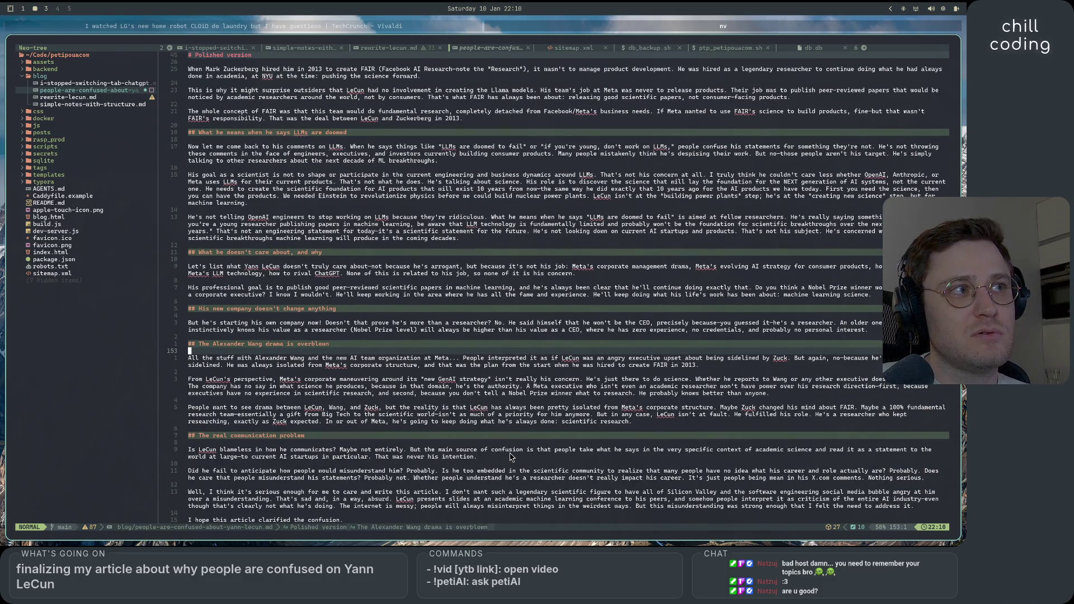
pyautogui.scroll(-11, 510, 457)
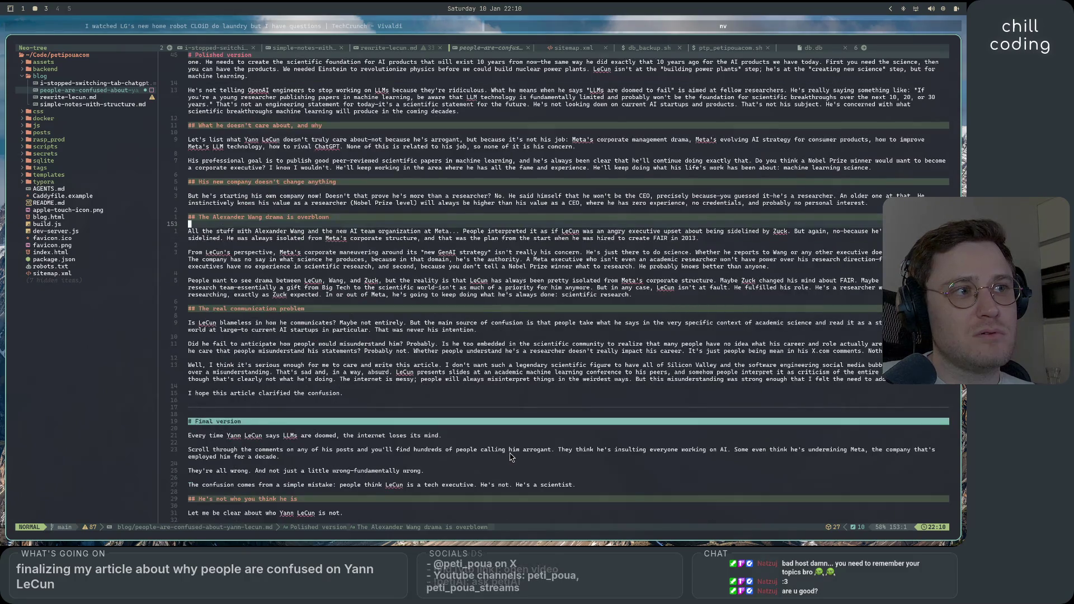
pyautogui.scroll(6, 510, 456)
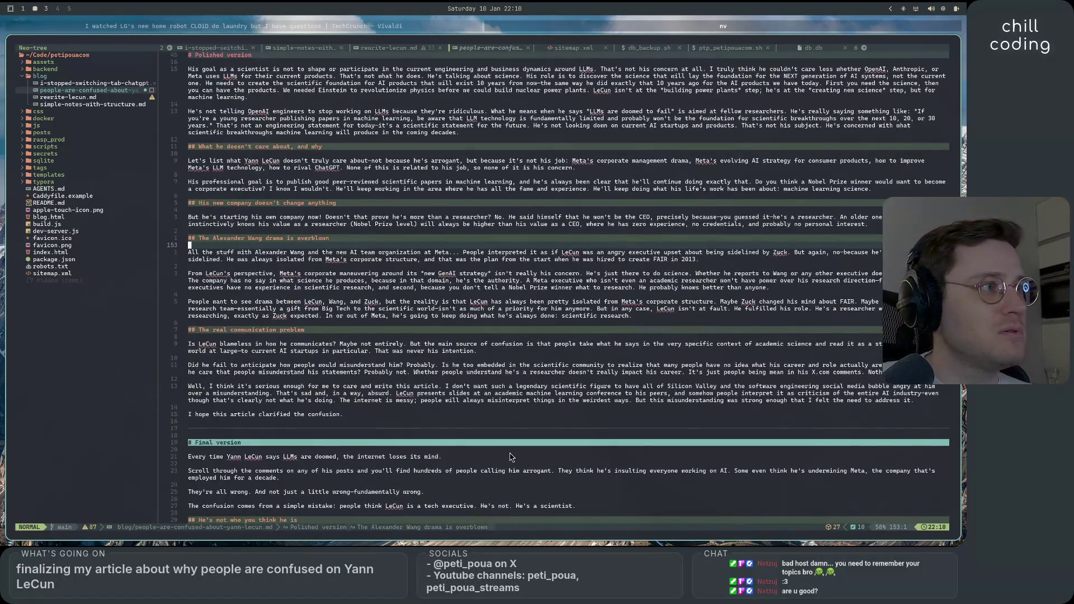
pyautogui.scroll(4, 510, 457)
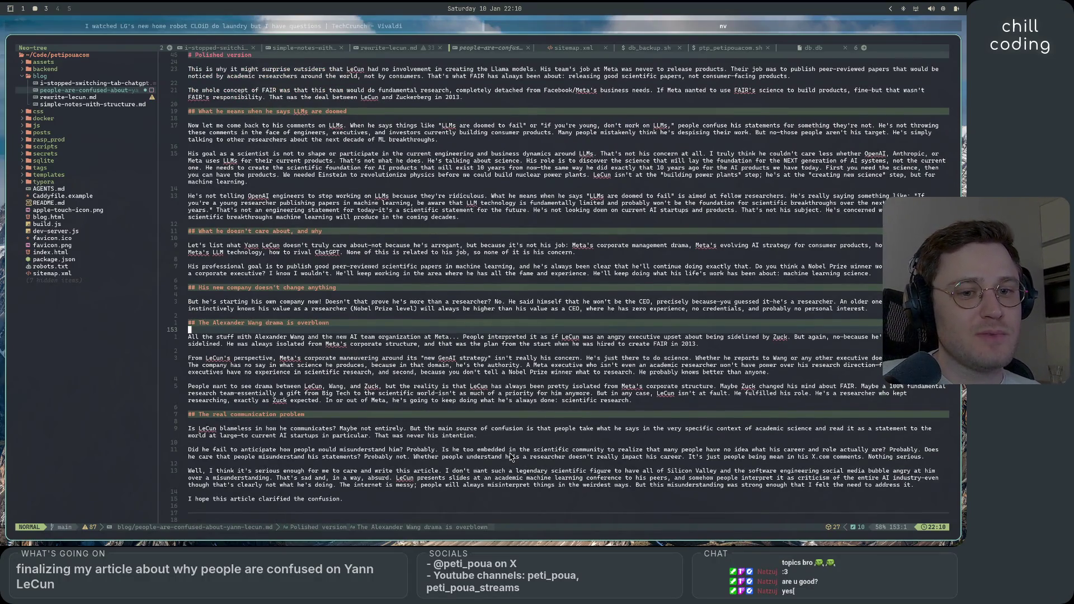
pyautogui.scroll(8, 510, 457)
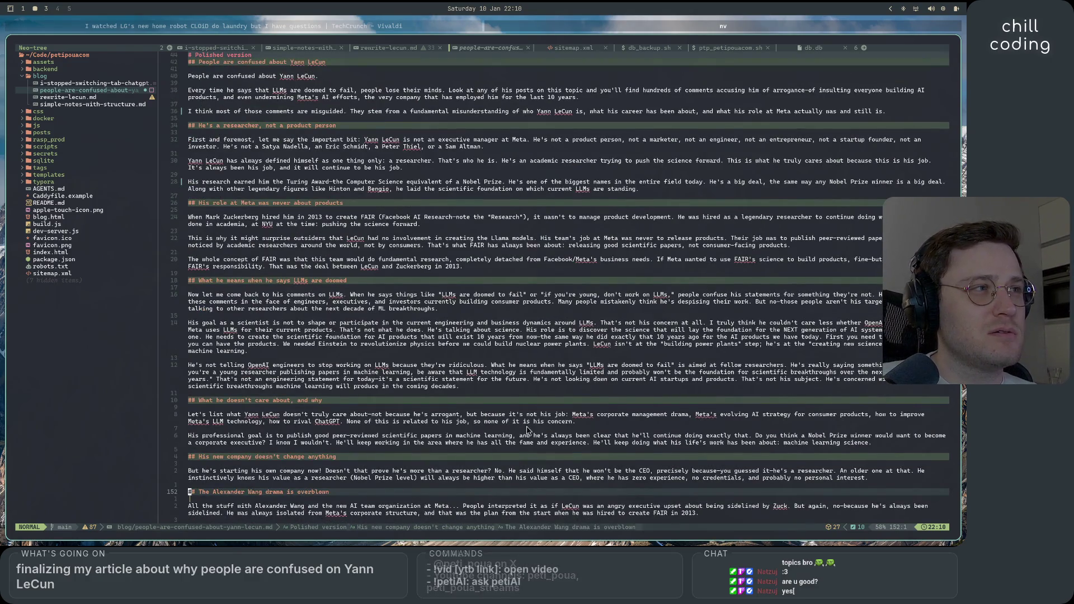
pyautogui.scroll(-9, 525, 433)
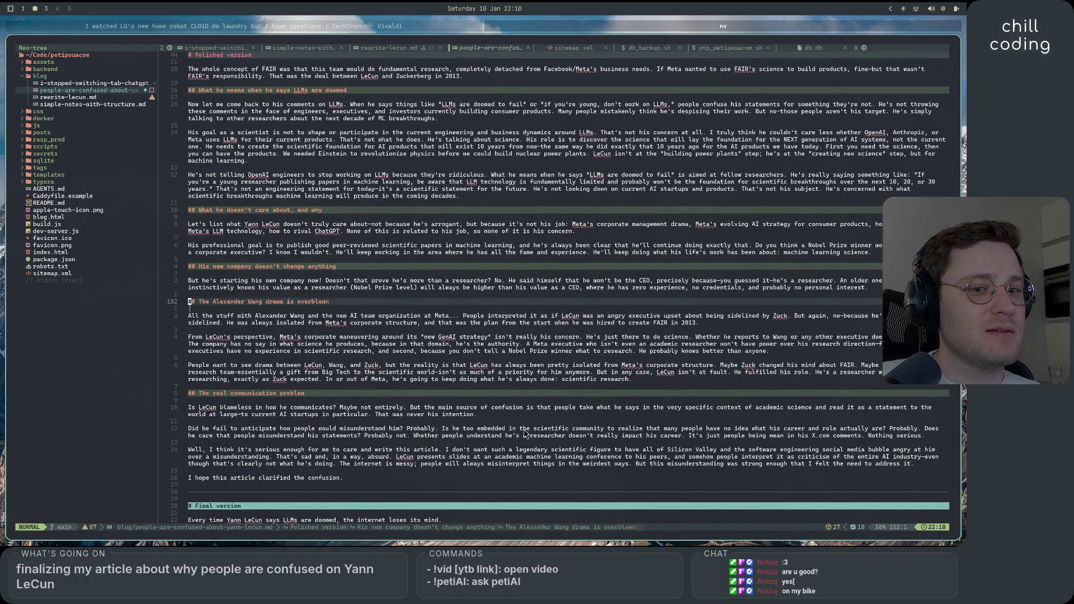
pyautogui.scroll(2, 525, 434)
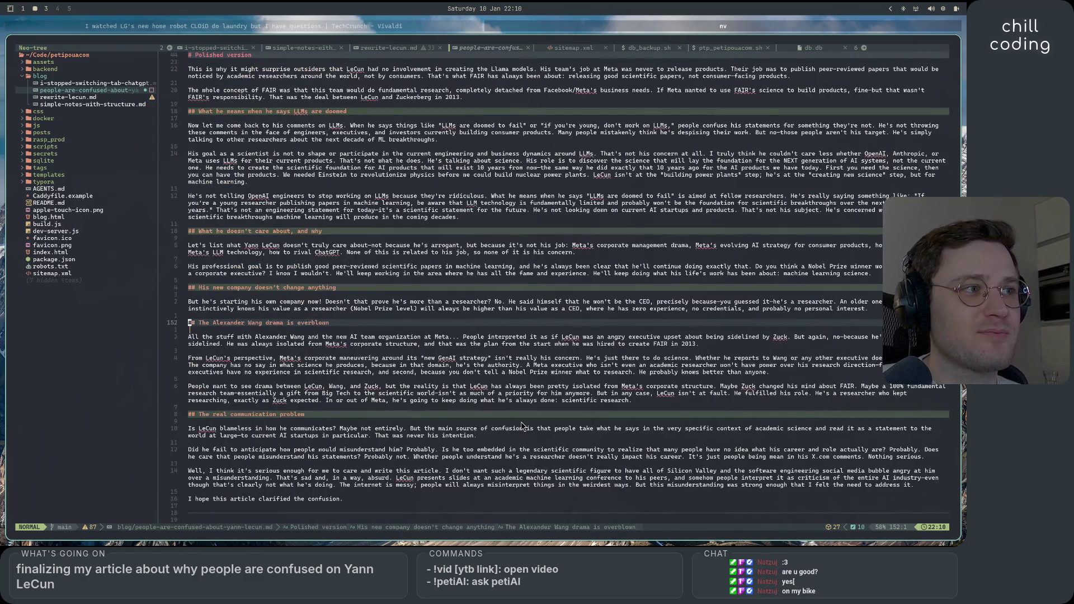
pyautogui.scroll(-2, 521, 425)
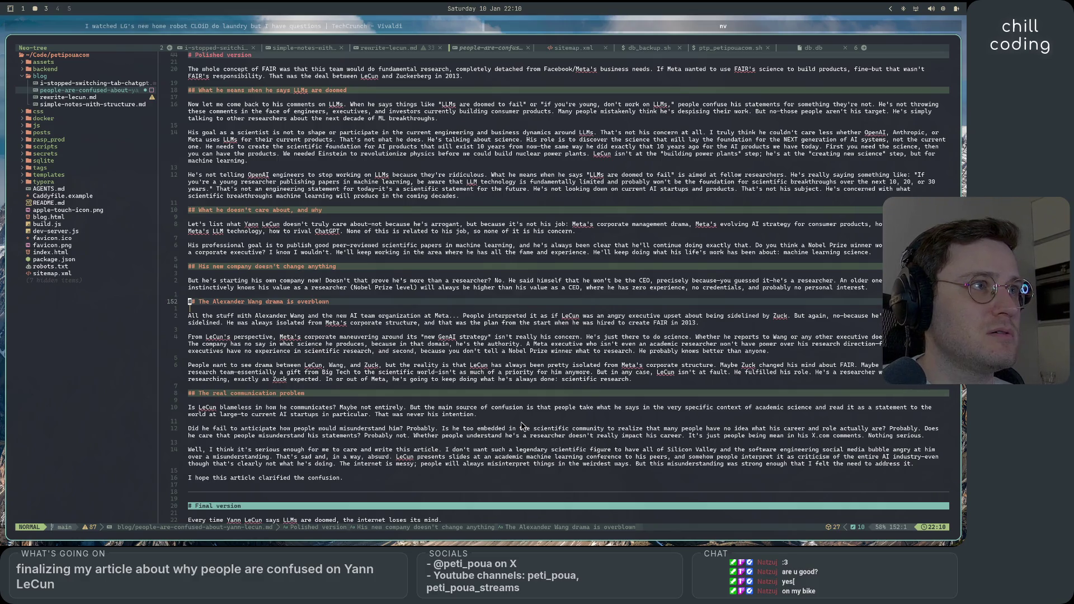
pyautogui.scroll(-4, 521, 425)
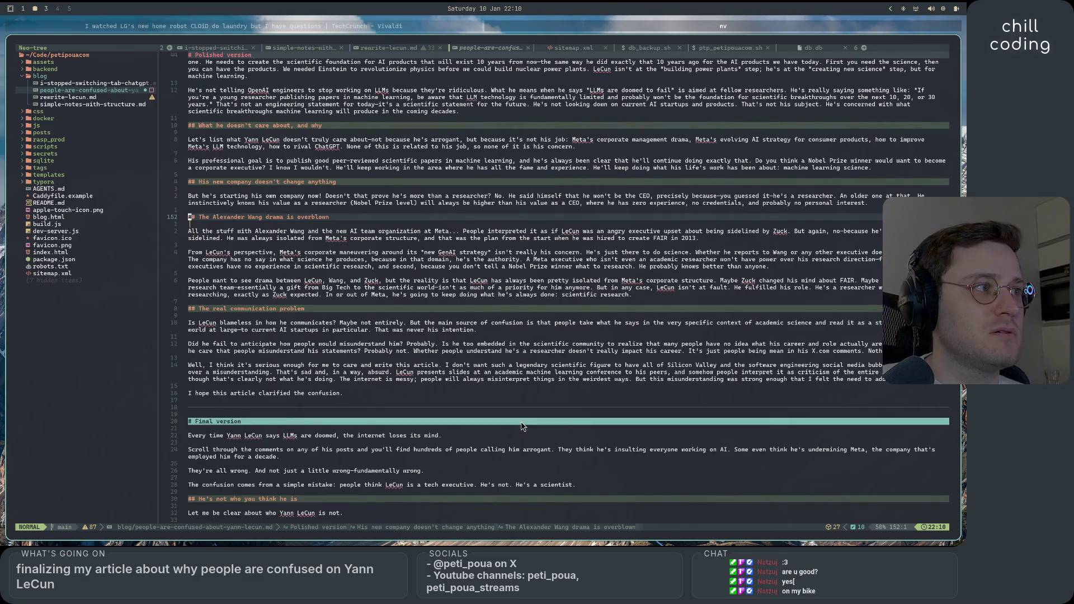
pyautogui.scroll(6, 521, 425)
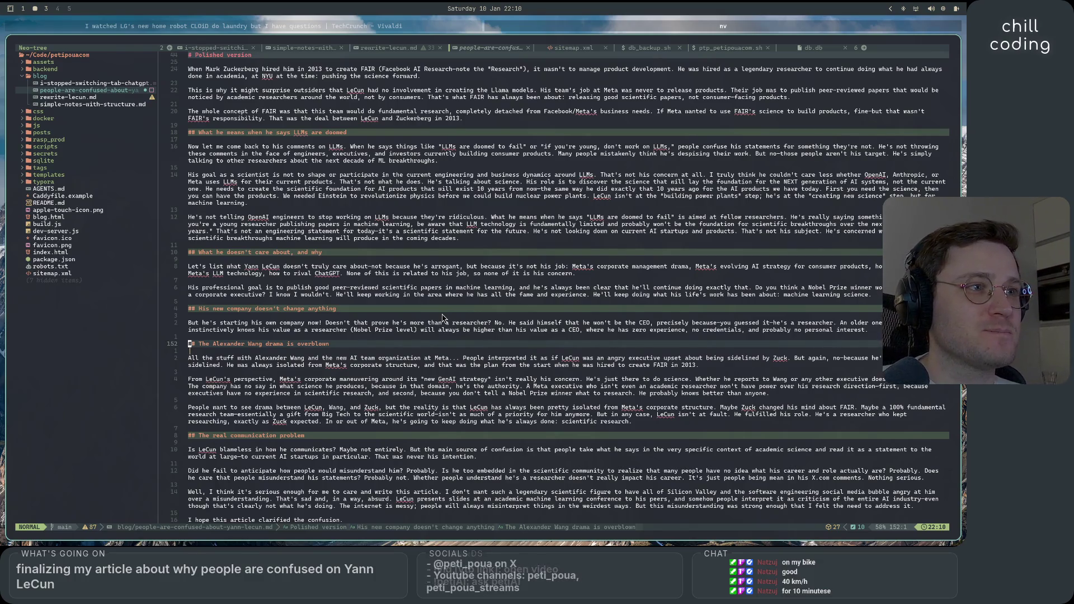
pyautogui.scroll(-5, 490, 417)
pyautogui.scroll(15, 490, 416)
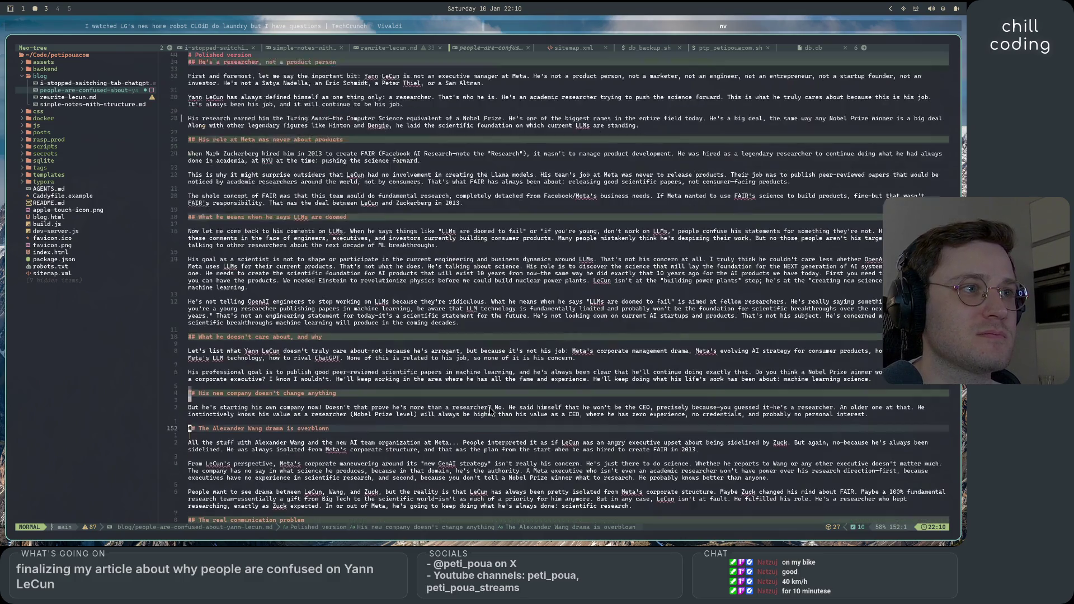
pyautogui.scroll(3, 490, 411)
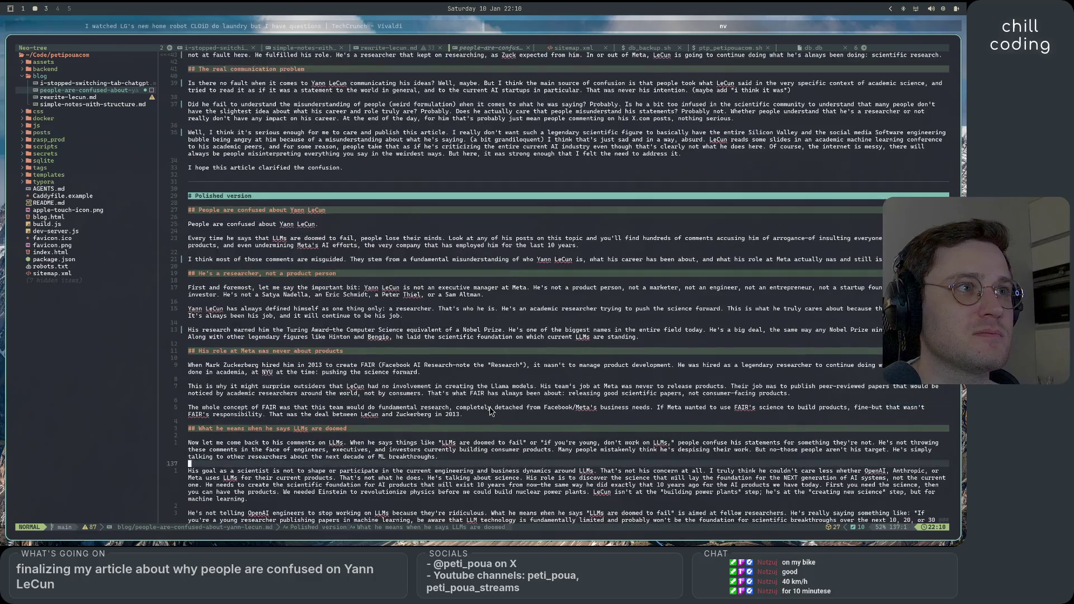
pyautogui.scroll(-7, 490, 411)
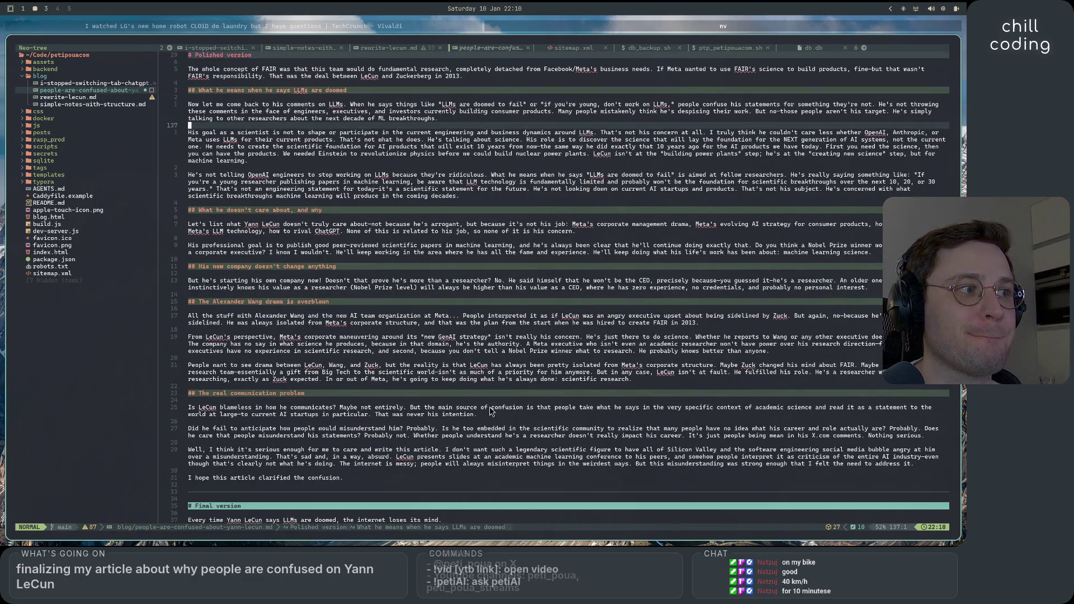
pyautogui.scroll(-20, 490, 411)
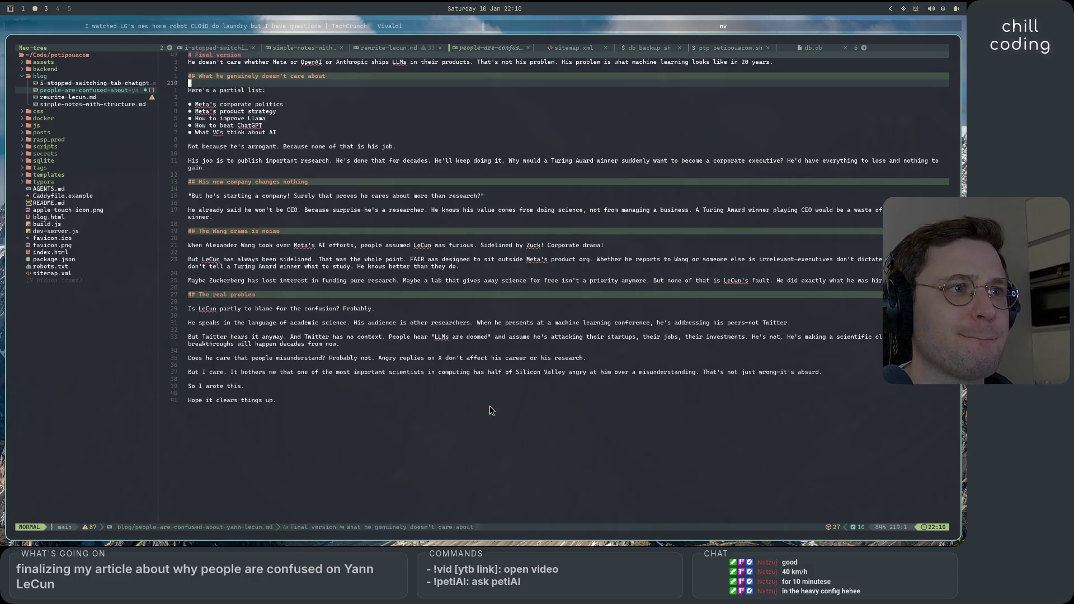
pyautogui.scroll(20, 490, 411)
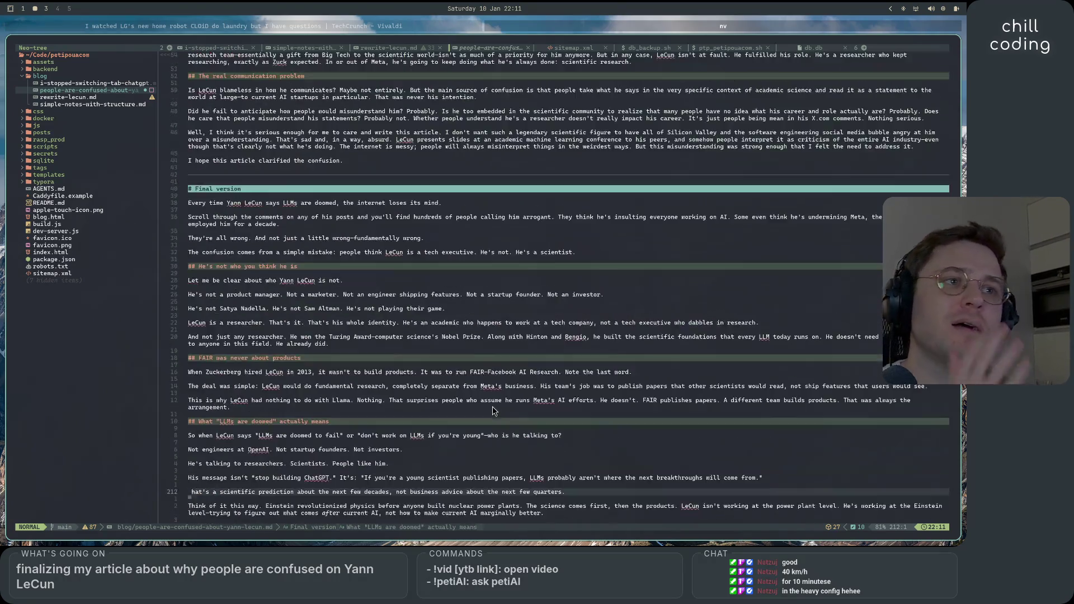
pyautogui.scroll(18, 501, 410)
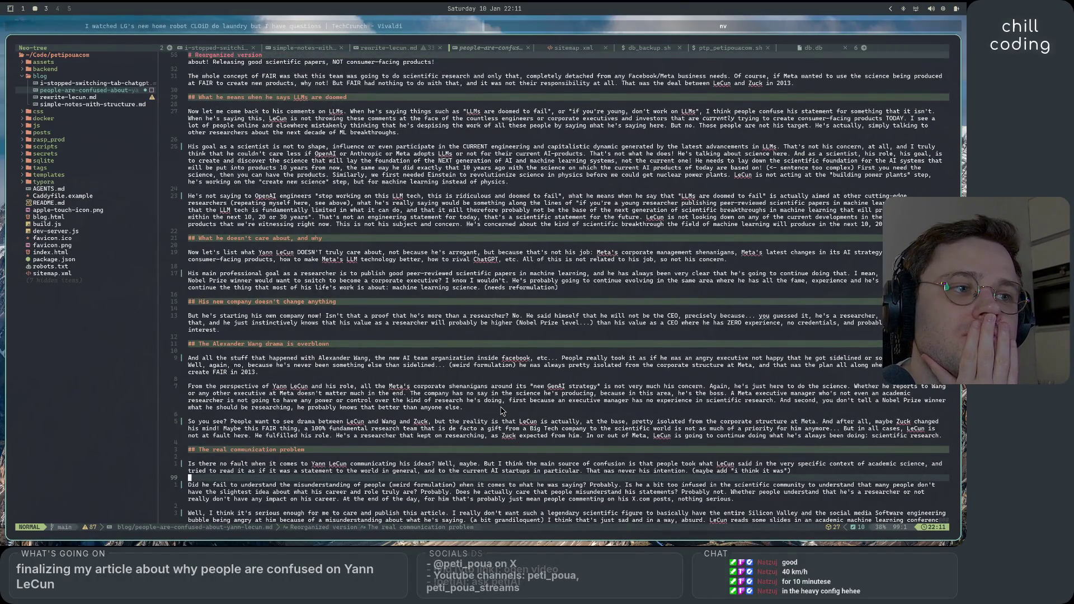
pyautogui.scroll(-8, 501, 411)
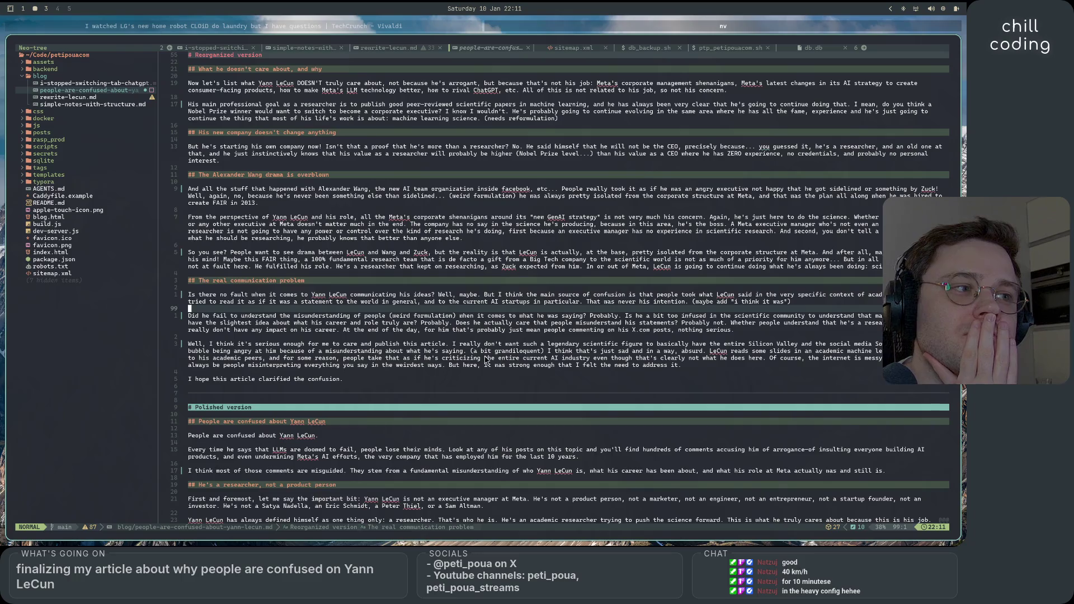
pyautogui.scroll(-14, 501, 383)
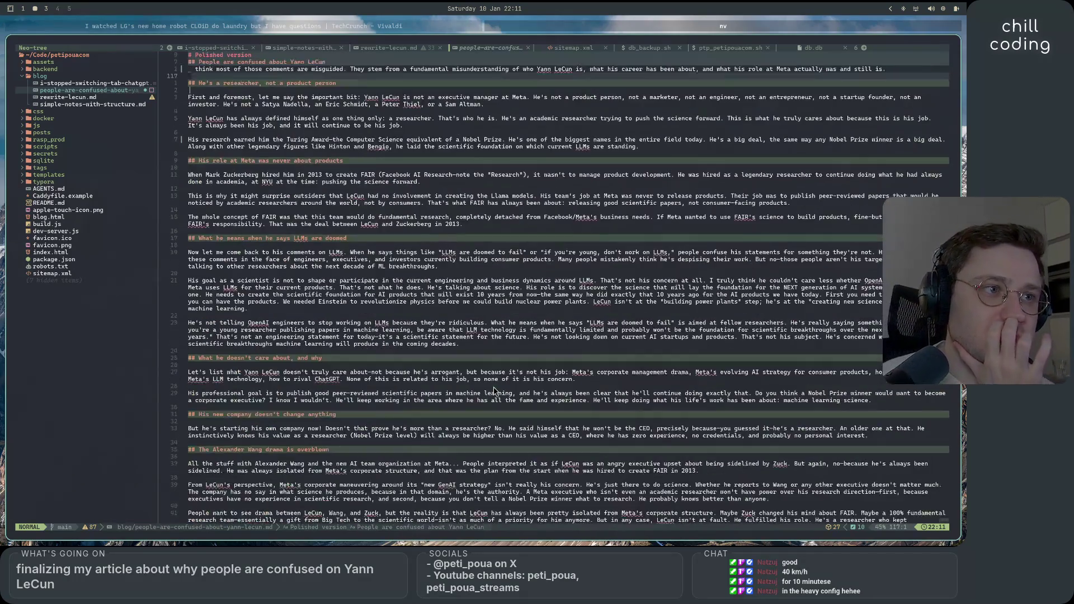
pyautogui.scroll(-9, 494, 391)
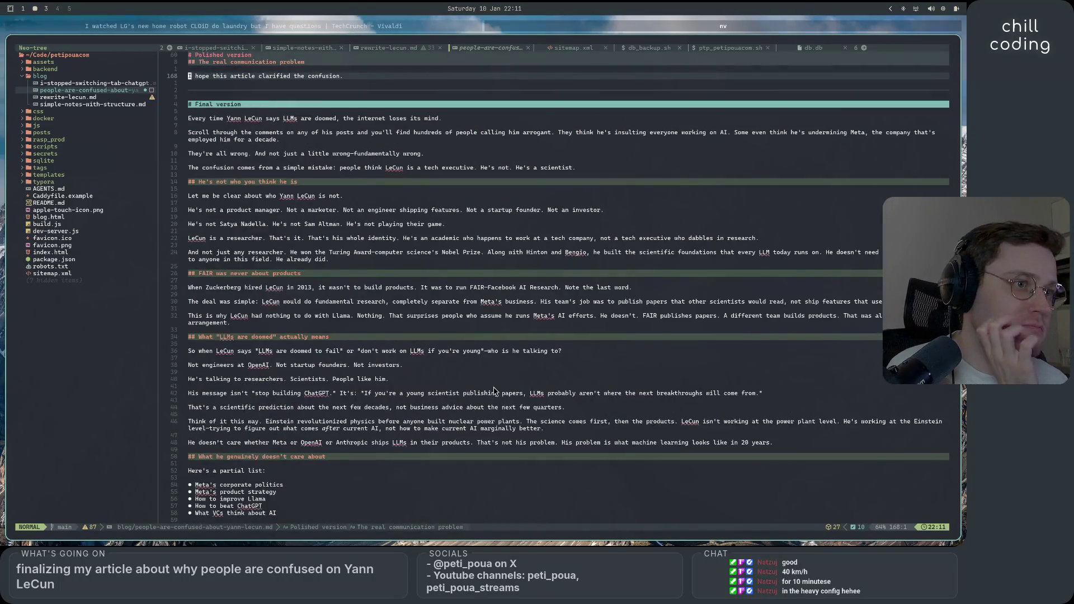
pyautogui.scroll(-12, 494, 392)
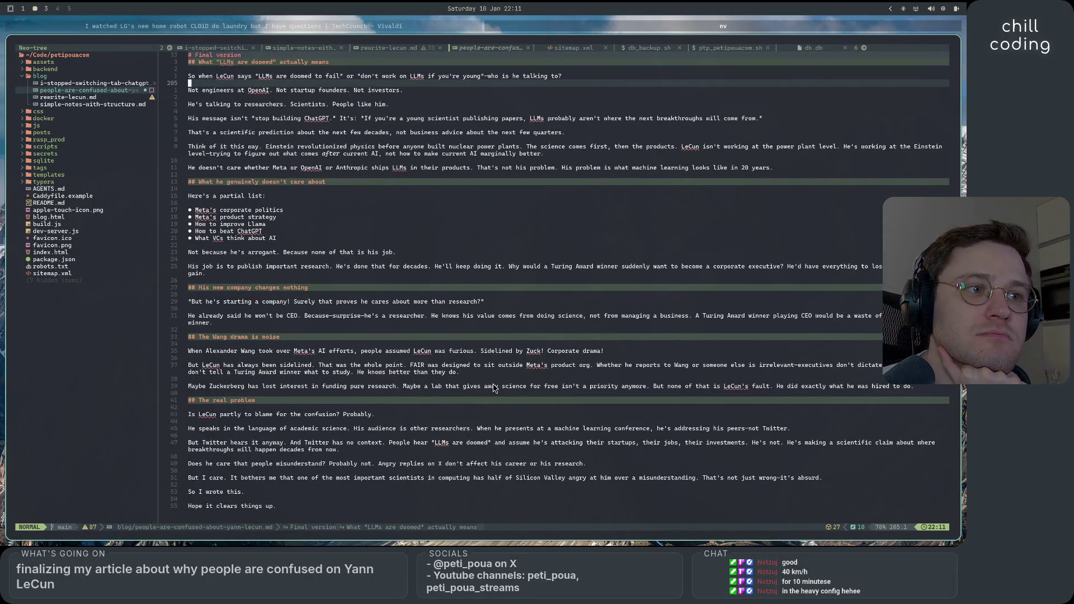
pyautogui.scroll(-7, 494, 387)
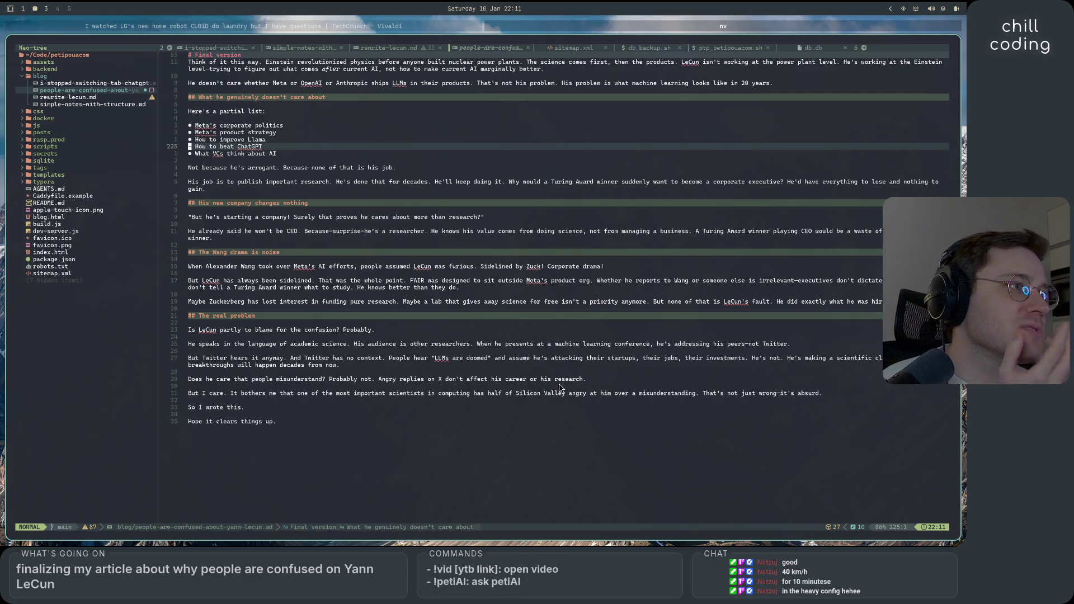
pyautogui.scroll(4, 559, 387)
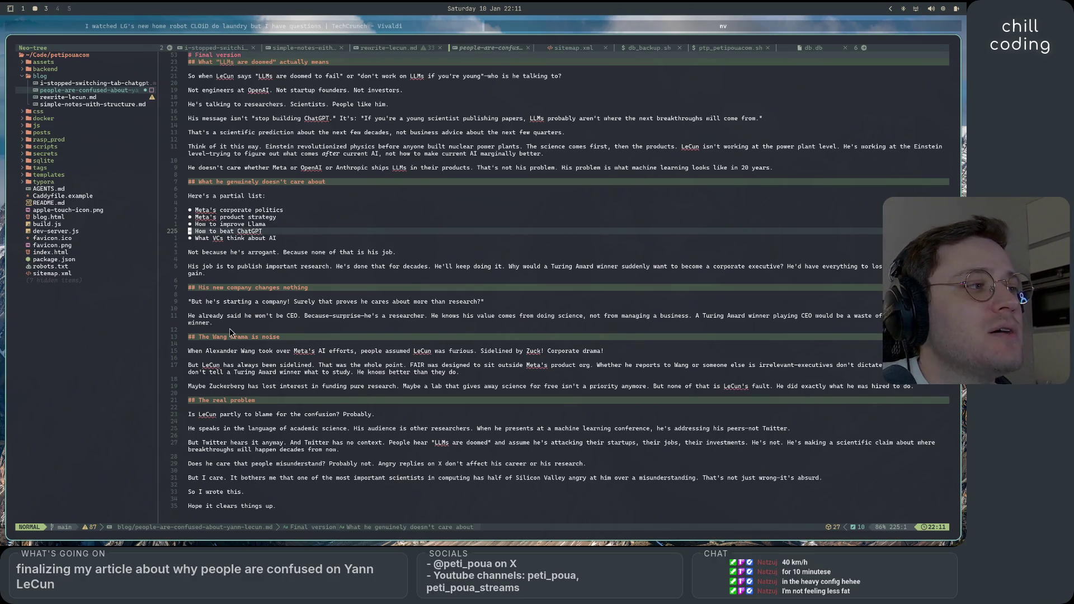
pyautogui.press('1')
pyautogui.press('1')
pyautogui.press('j')
pyautogui.hotkey('shift', 'v')
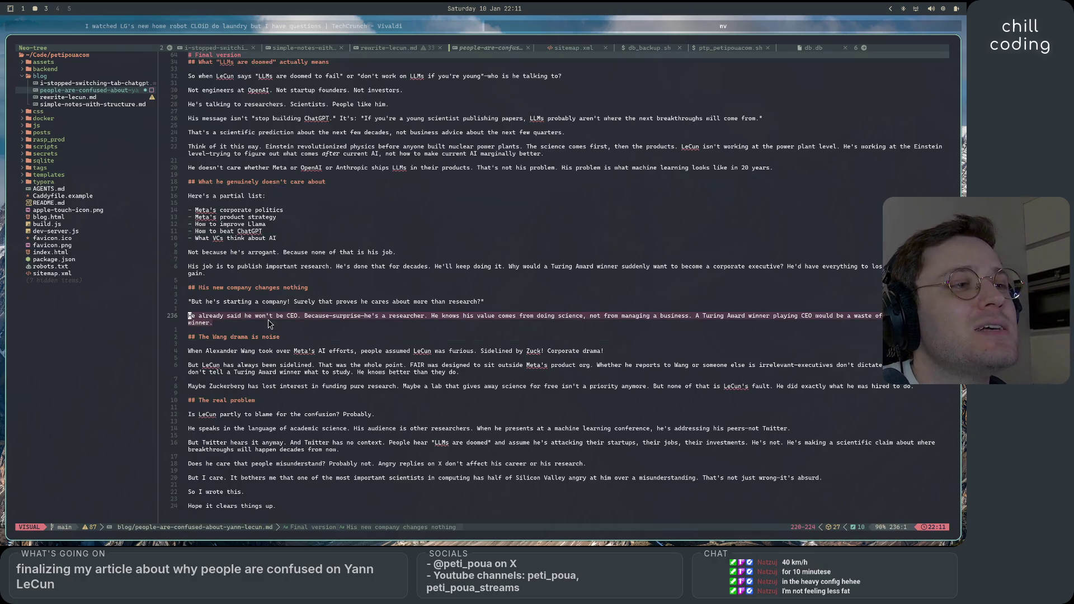
pyautogui.click(268, 317)
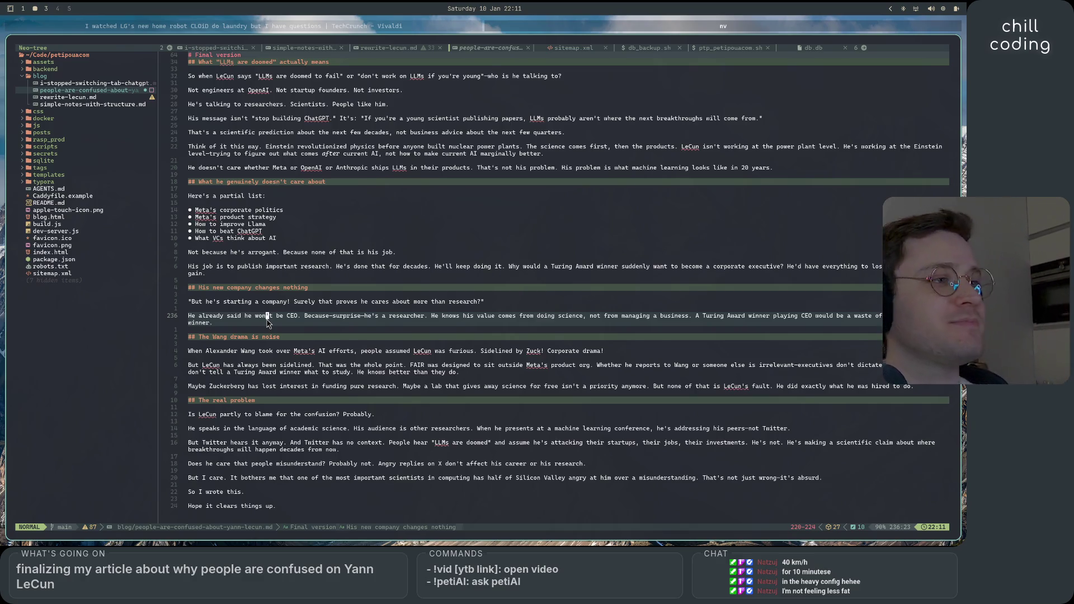
pyautogui.scroll(-2, 268, 322)
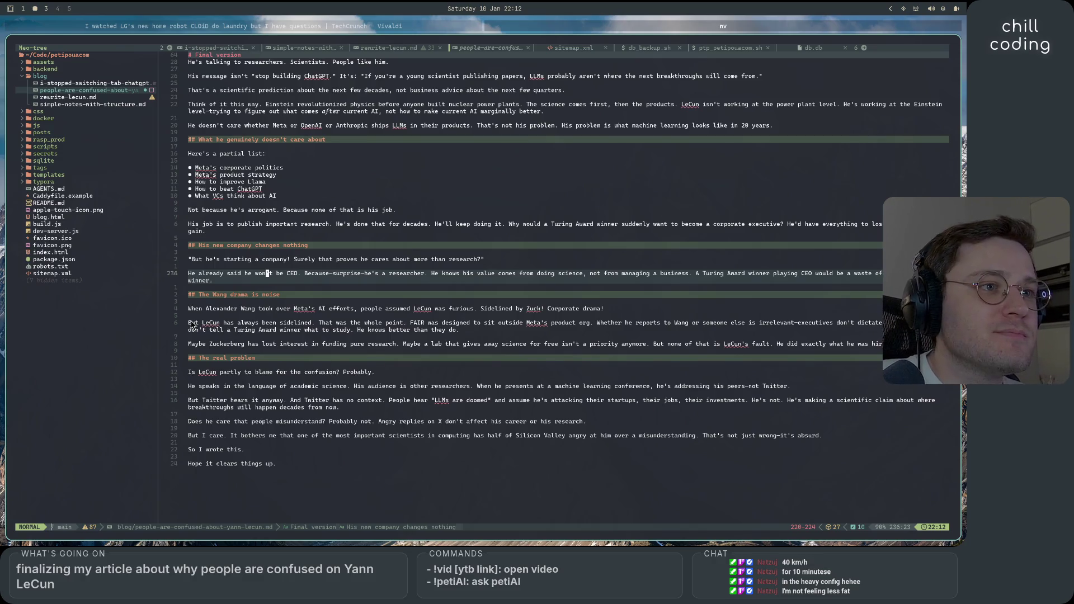
pyautogui.press('j')
pyautogui.press('j')
pyautogui.press('z')
pyautogui.press('a')
pyautogui.press('z')
pyautogui.press('a')
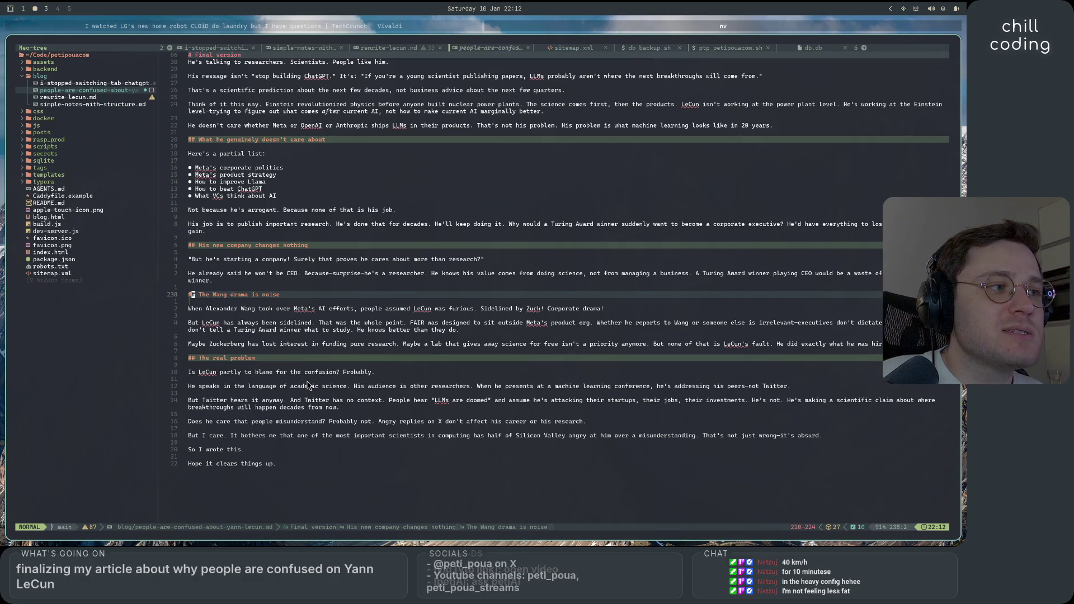
pyautogui.scroll(20, 355, 418)
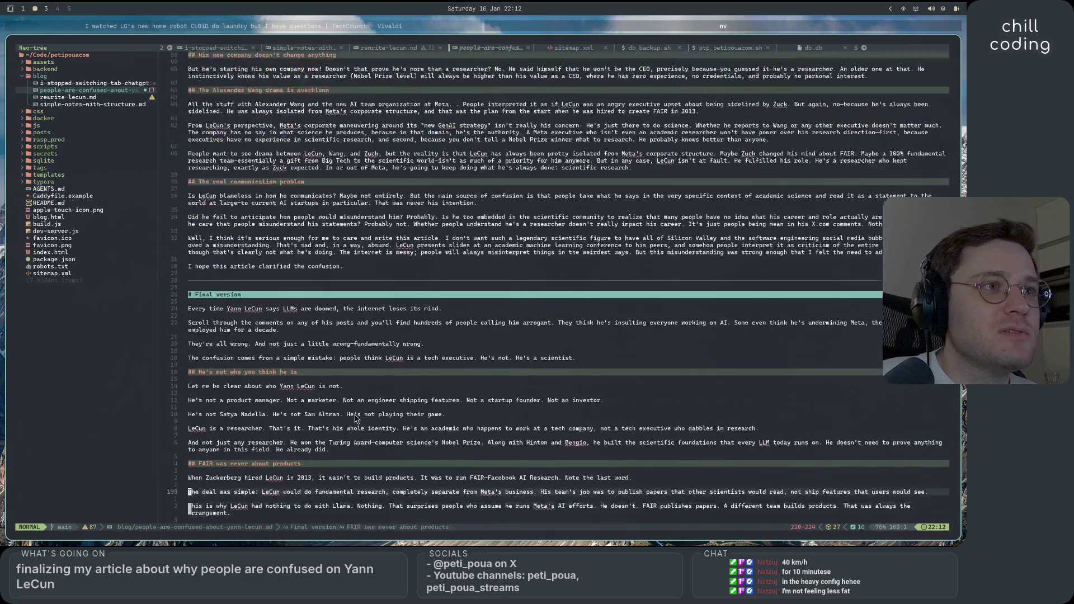
pyautogui.scroll(10, 355, 418)
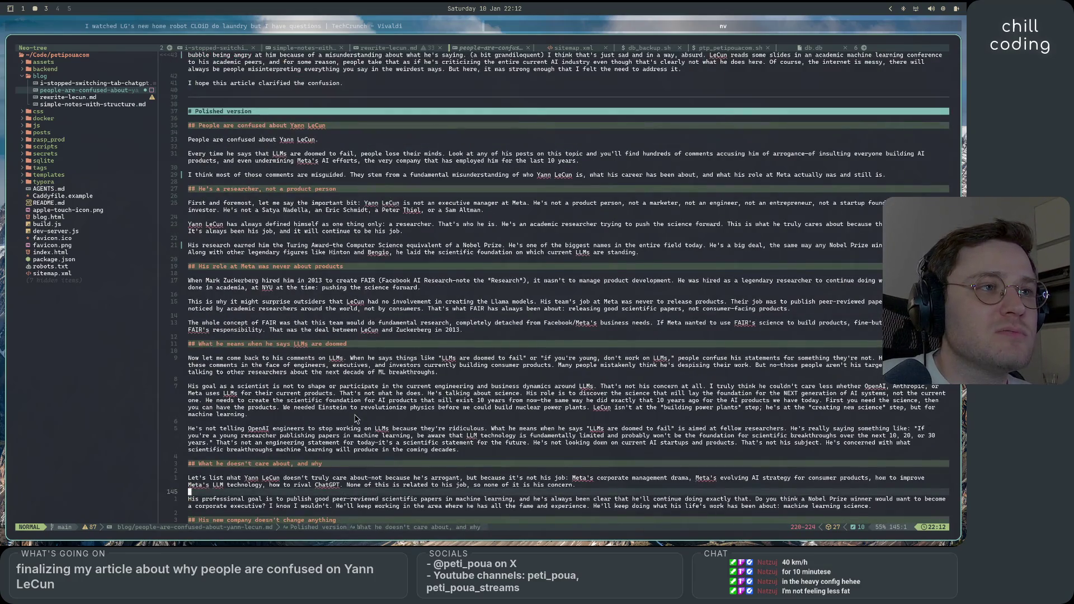
pyautogui.scroll(-11, 356, 418)
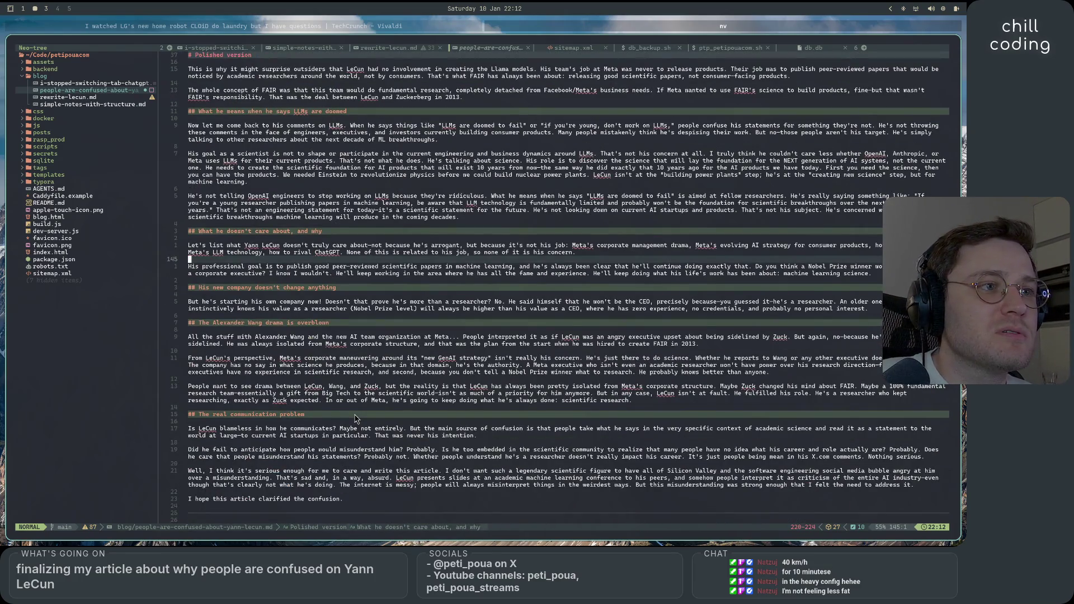
pyautogui.scroll(-20, 356, 418)
pyautogui.scroll(-3, 356, 418)
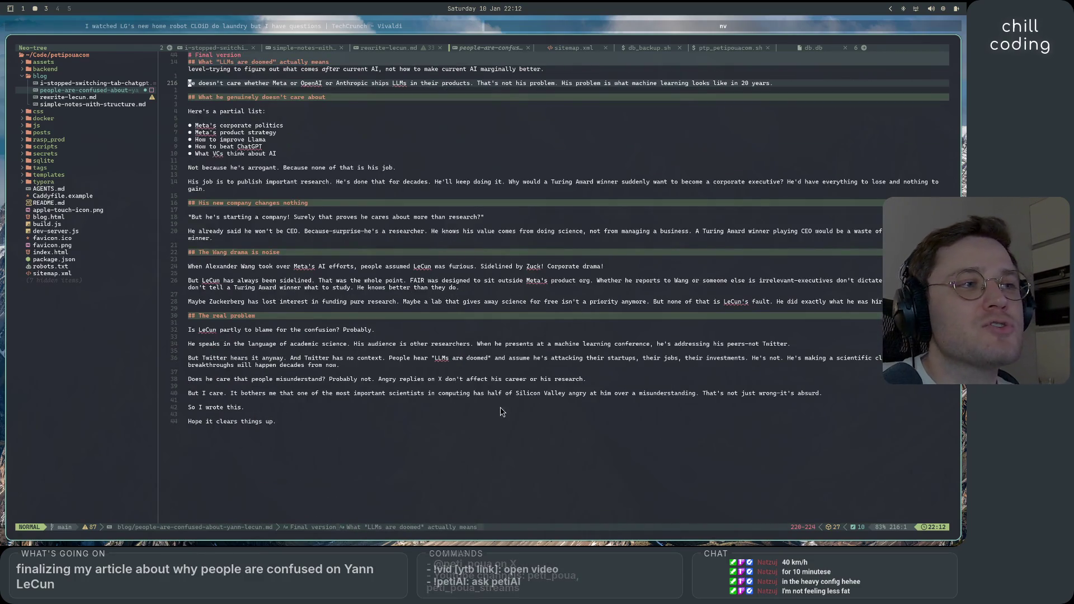
pyautogui.scroll(20, 462, 154)
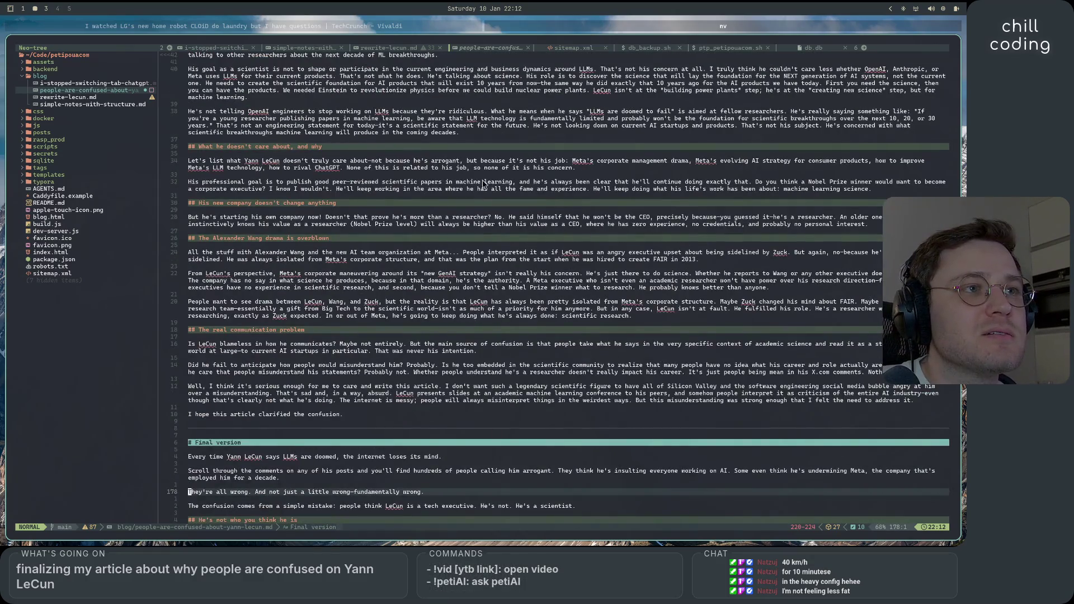
pyautogui.scroll(10, 436, 309)
pyautogui.scroll(-15, 350, 339)
pyautogui.scroll(-12, 351, 339)
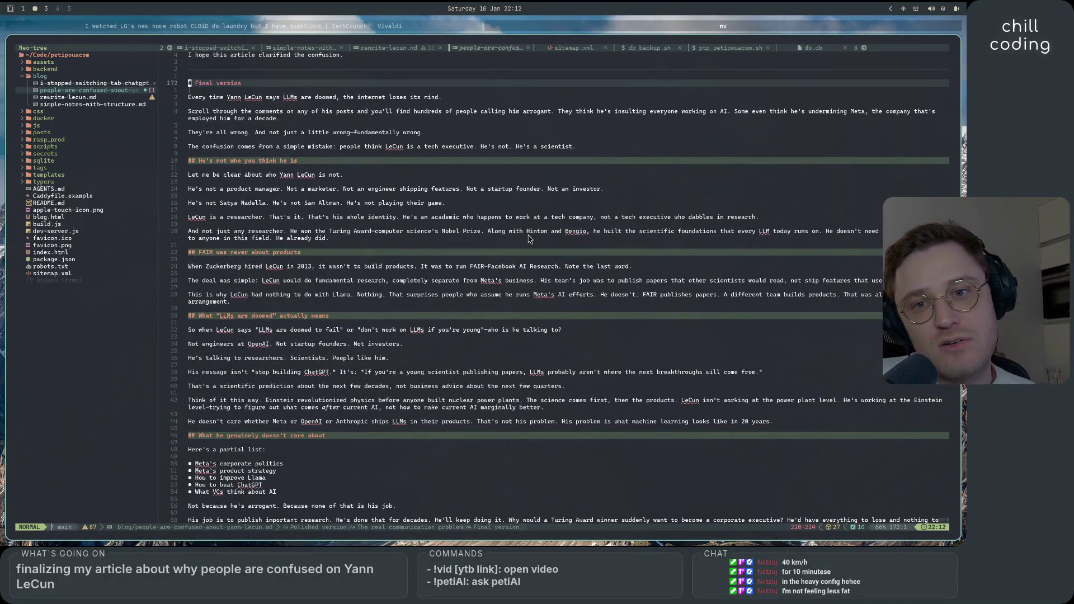
pyautogui.scroll(20, 529, 238)
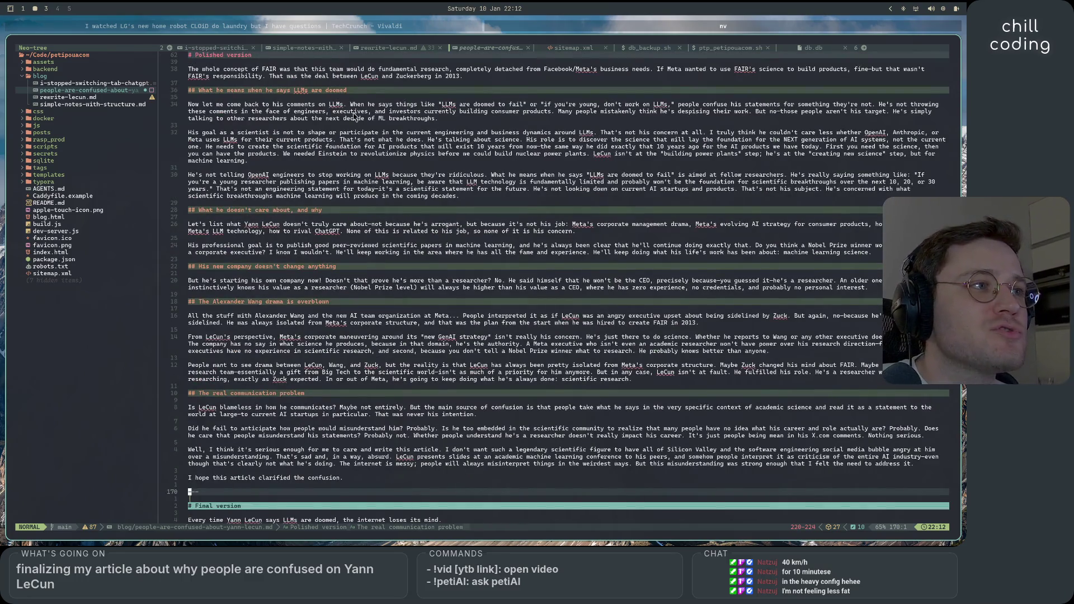
pyautogui.scroll(-10, 472, 369)
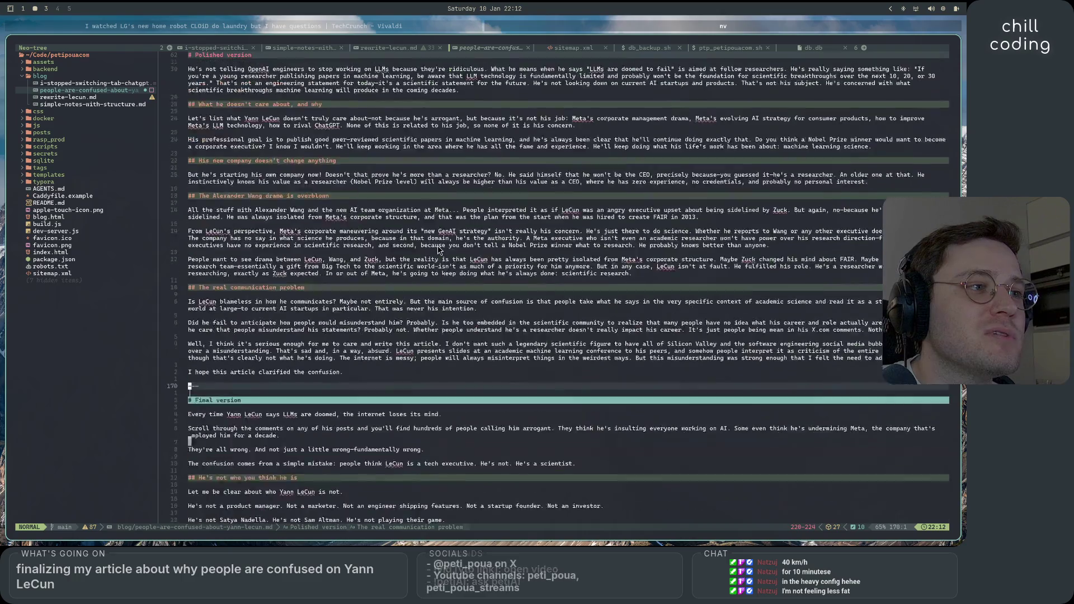
pyautogui.scroll(-15, 415, 386)
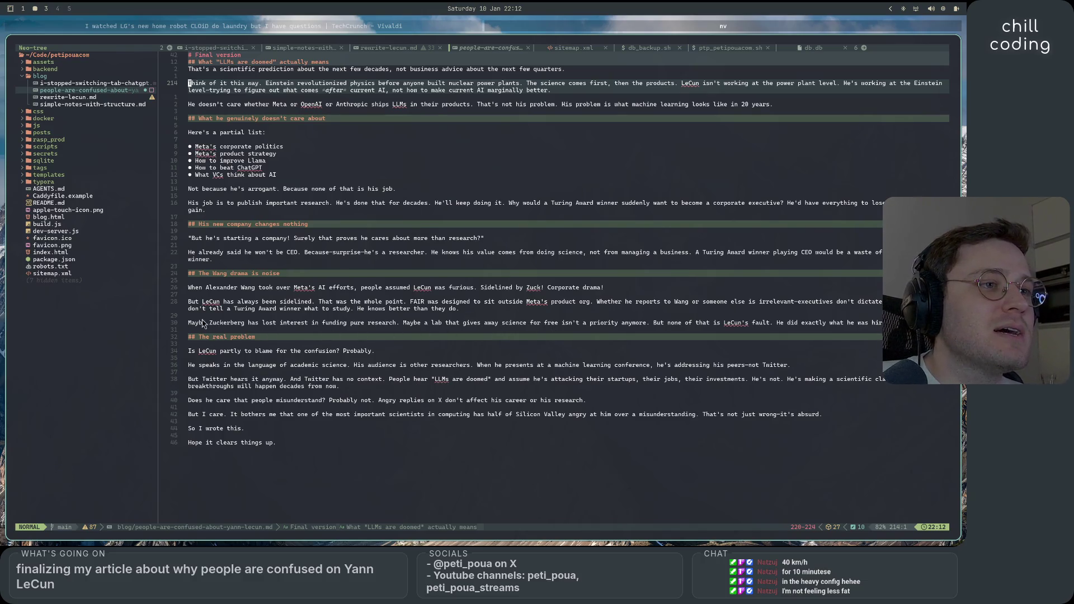
# Step: Select part of the 'Maybe Zuckerberg' sentence, cancel the selection, then switch to workspace 3
pyautogui.moveTo(190, 323)
pyautogui.mouseDown()
pyautogui.moveTo(431, 327)
pyautogui.moveTo(401, 331)
pyautogui.mouseUp()
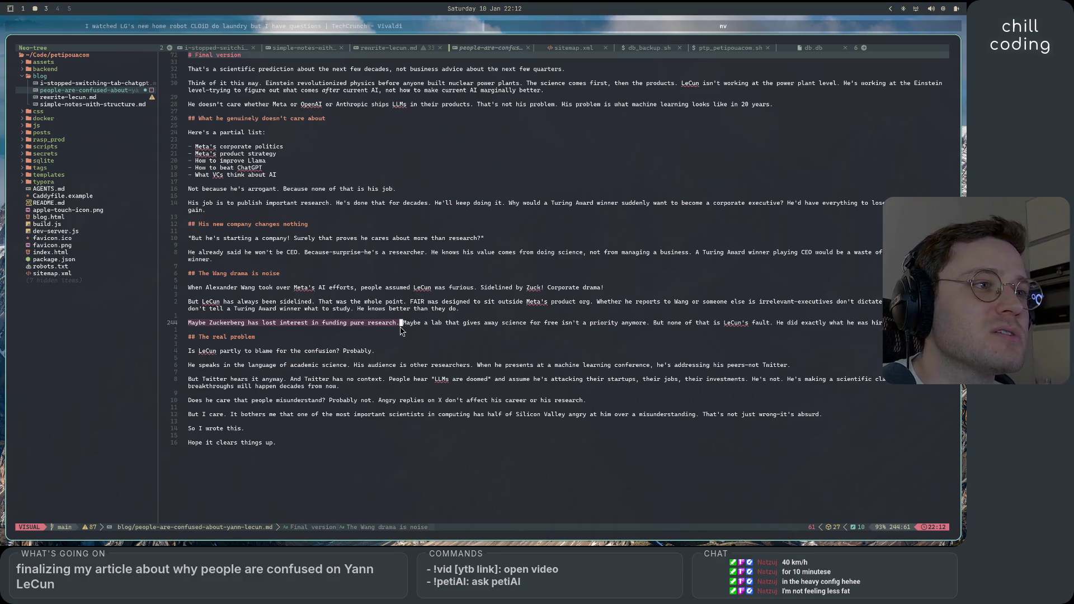
pyautogui.press('Escape')
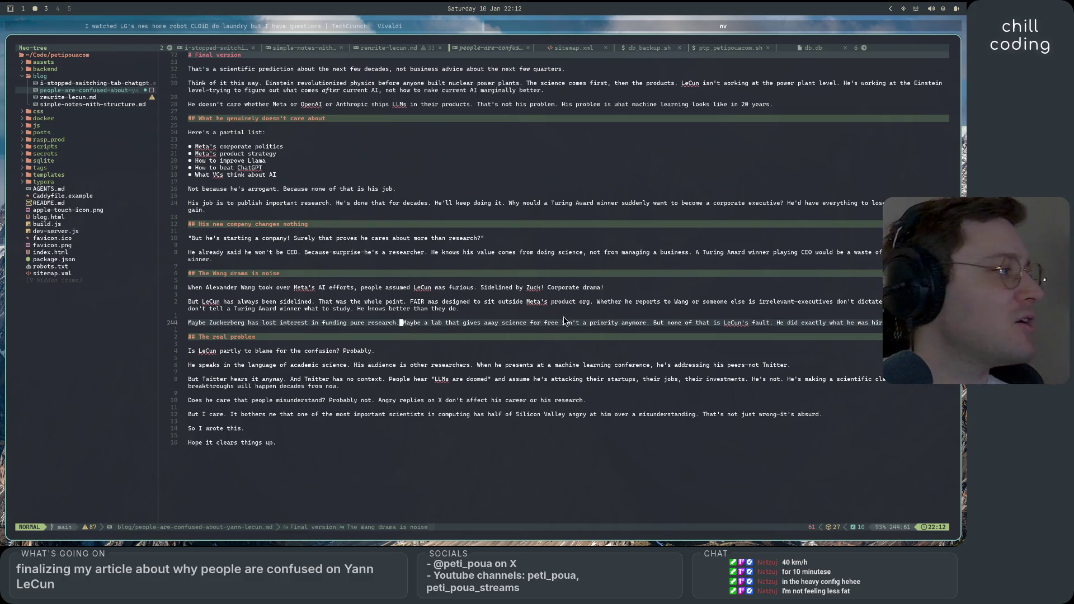
pyautogui.press('super+3')
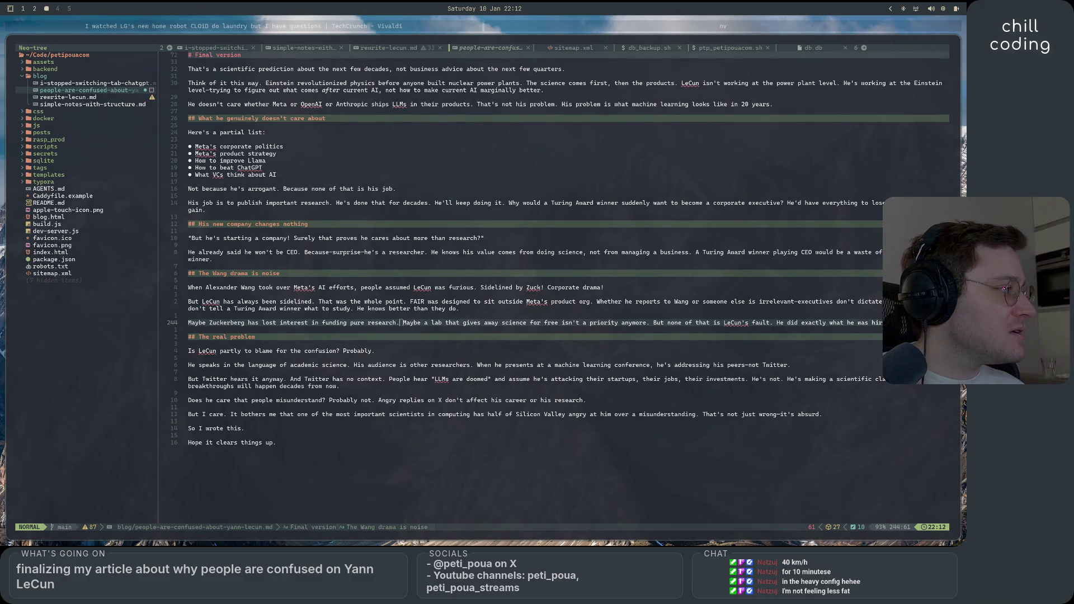
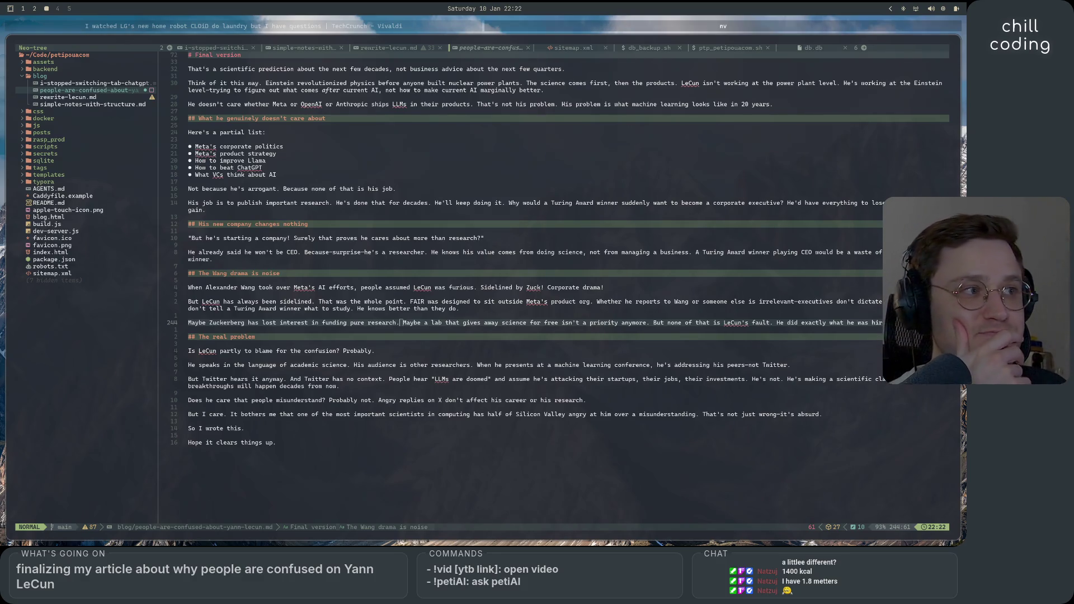
# Step: End the article's final sentence with a period so it reads 'Hope it clears things up.'
pyautogui.scroll(-3, 542, 392)
pyautogui.click(541, 396)
pyautogui.click(525, 460)
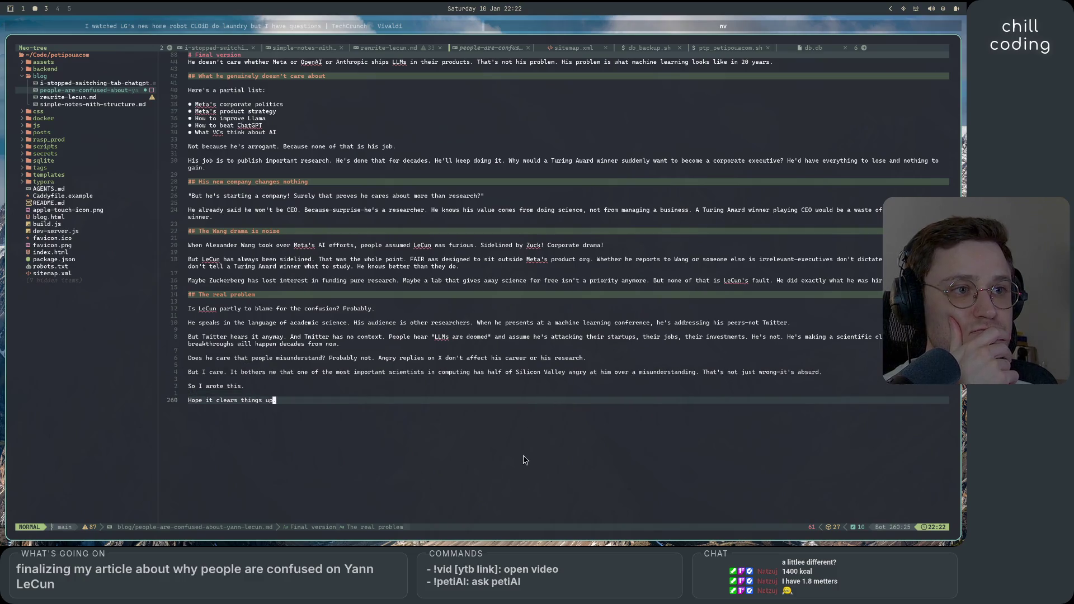
pyautogui.write('are.')
pyautogui.press('Escape')
pyautogui.click(496, 379)
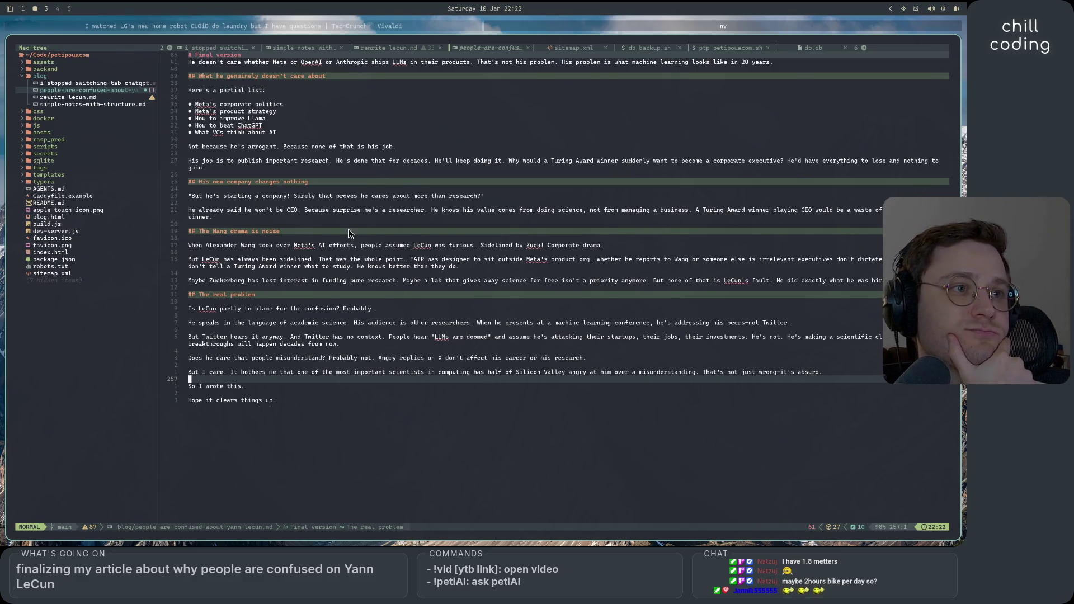
pyautogui.click(358, 301)
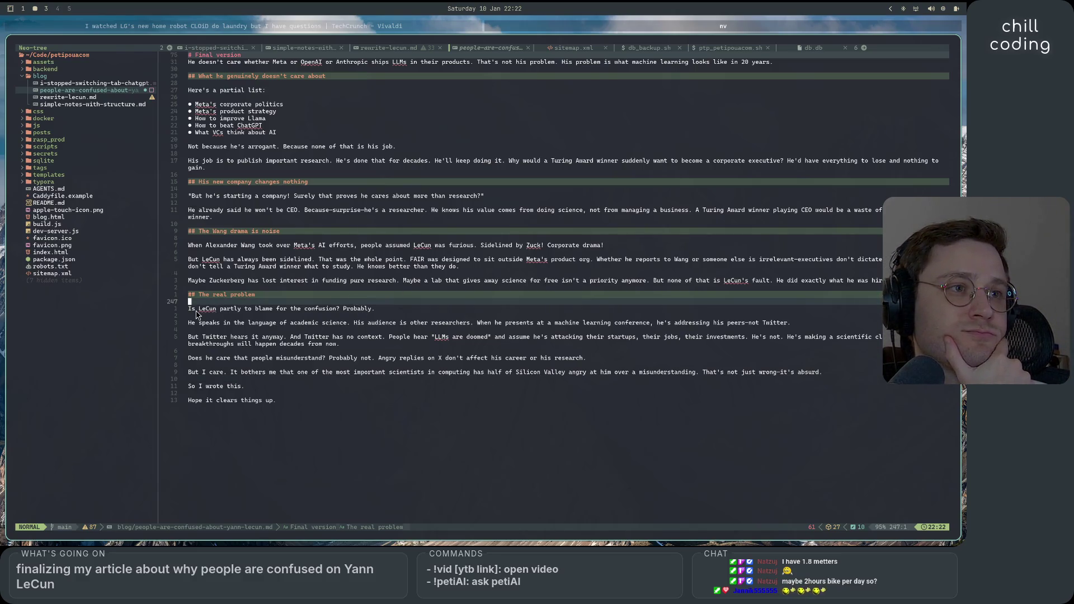
pyautogui.press('v')
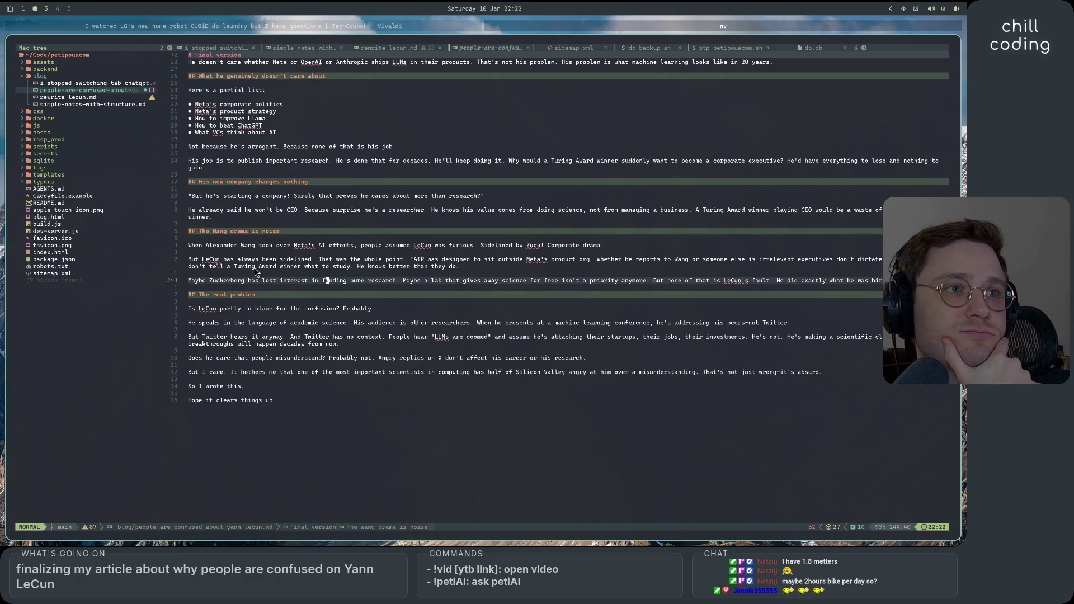
pyautogui.moveTo(188, 259)
pyautogui.mouseDown()
pyautogui.moveTo(608, 261)
pyautogui.moveTo(693, 276)
pyautogui.mouseUp()
pyautogui.press('Escape')
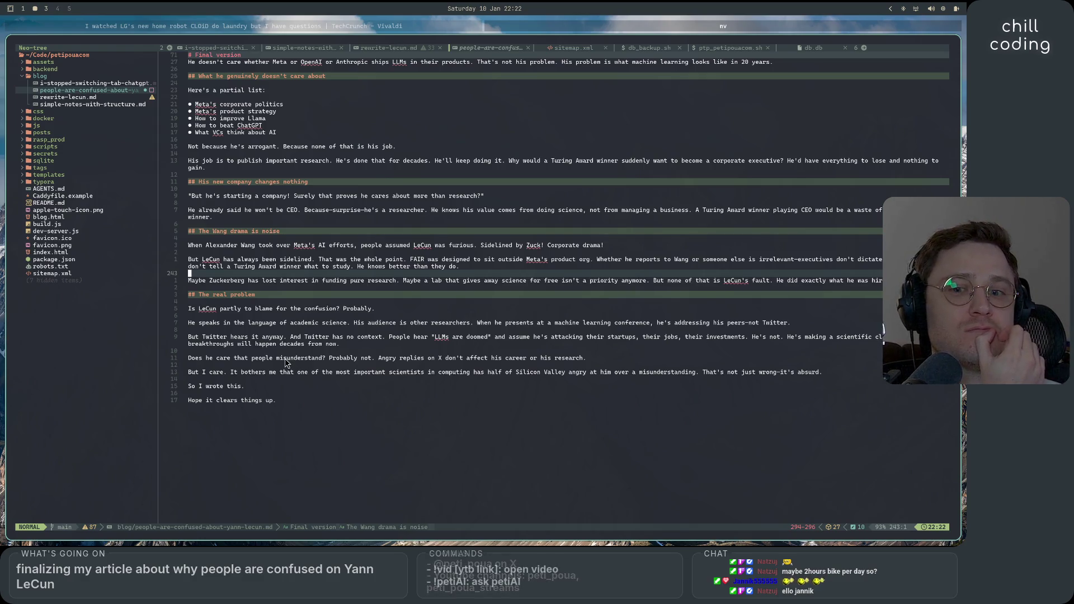
pyautogui.moveTo(191, 308); pyautogui.dragTo(393, 313)
pyautogui.press('Escape')
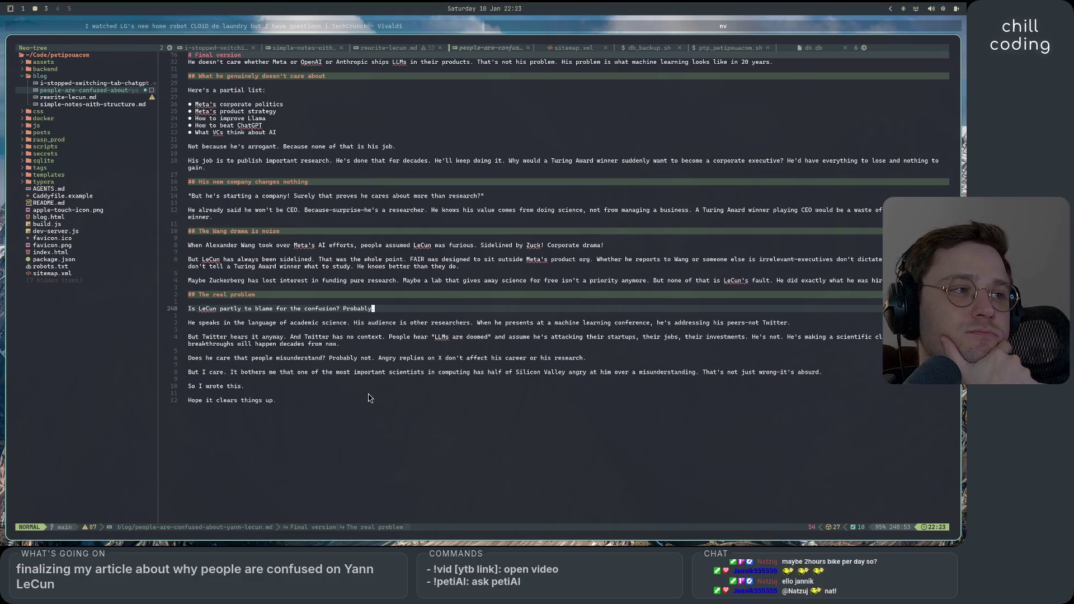
pyautogui.moveTo(789, 338)
pyautogui.mouseDown()
pyautogui.moveTo(503, 328)
pyautogui.moveTo(338, 344)
pyautogui.mouseUp()
pyautogui.click(354, 348)
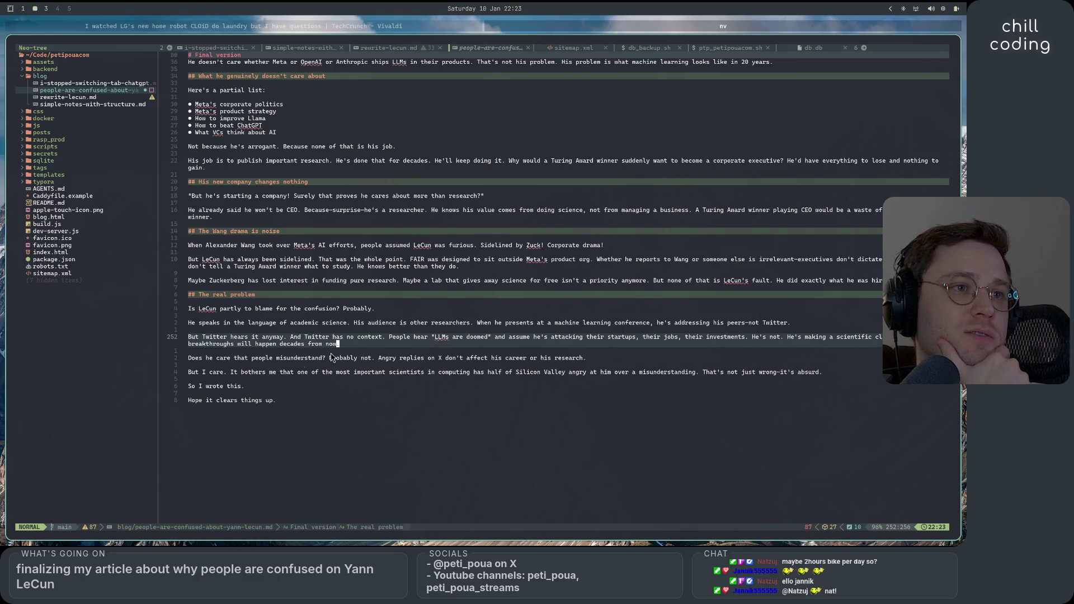
pyautogui.moveTo(203, 363); pyautogui.dragTo(337, 362)
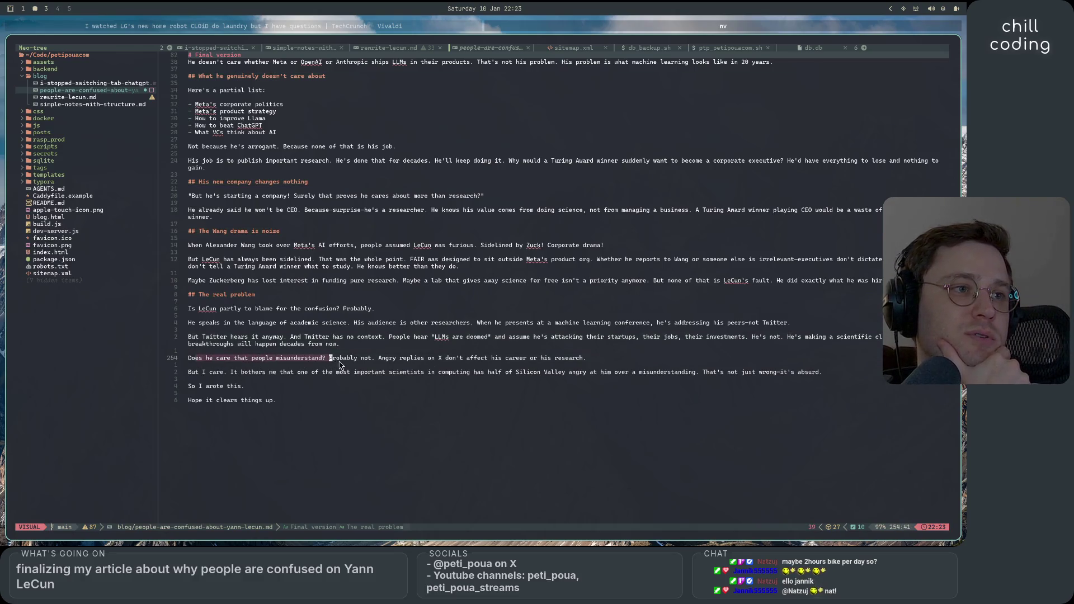
pyautogui.click(335, 363)
pyautogui.moveTo(492, 362)
pyautogui.mouseDown()
pyautogui.moveTo(606, 363)
pyautogui.moveTo(517, 360)
pyautogui.mouseUp()
pyautogui.click(613, 362)
pyautogui.click(193, 372)
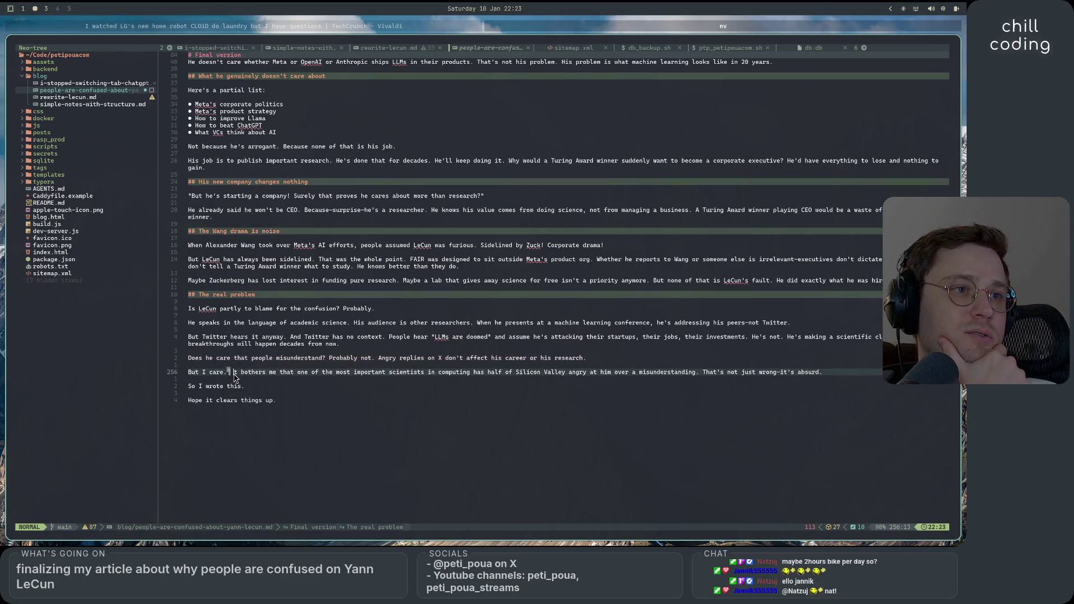
pyautogui.moveTo(230, 372); pyautogui.dragTo(823, 376)
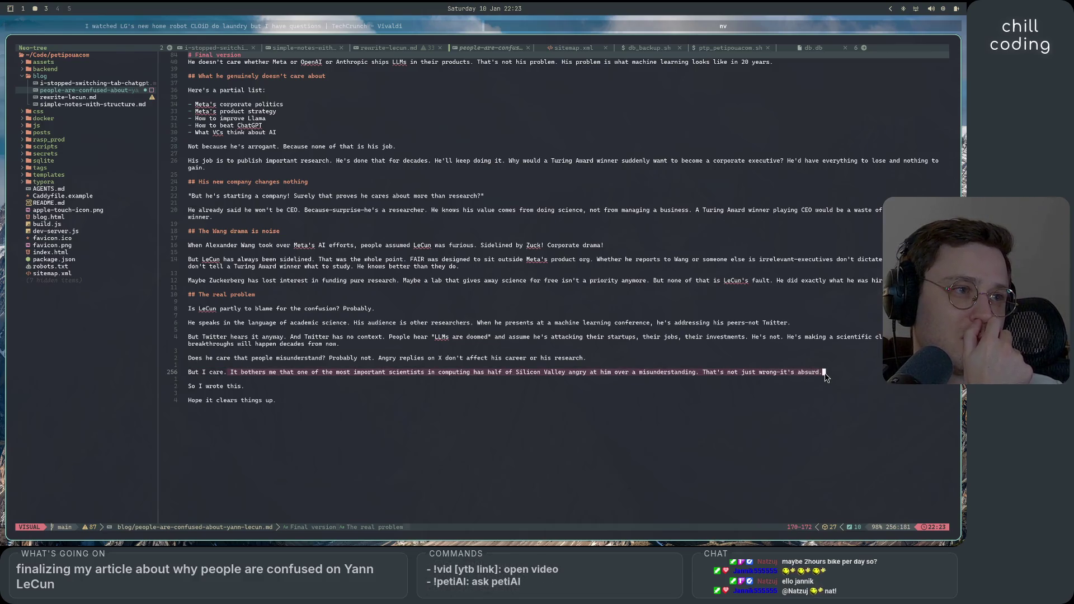
pyautogui.click(687, 383)
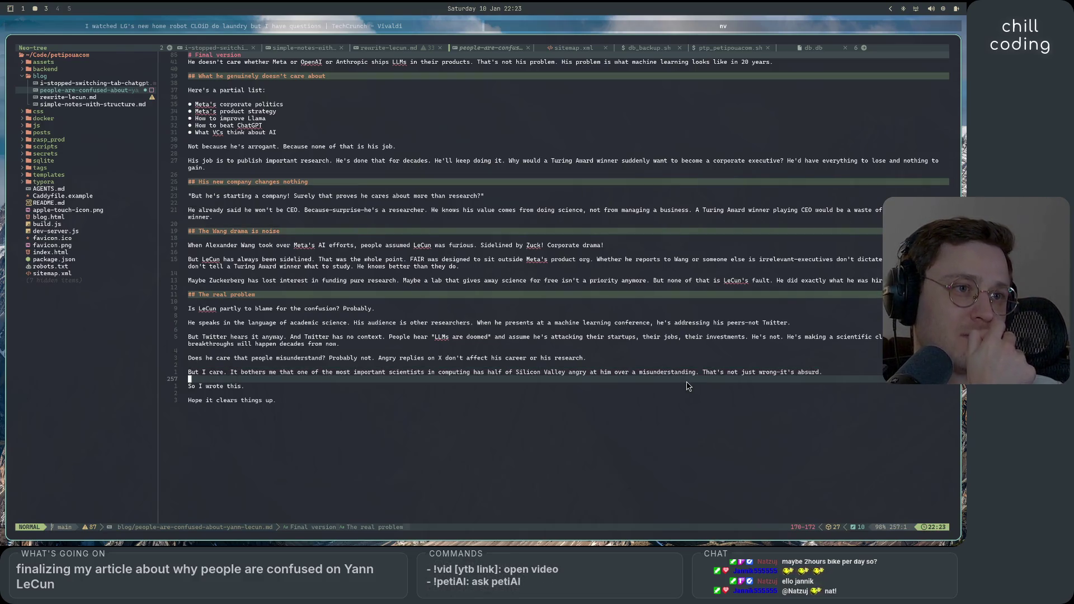
pyautogui.scroll(15, 548, 387)
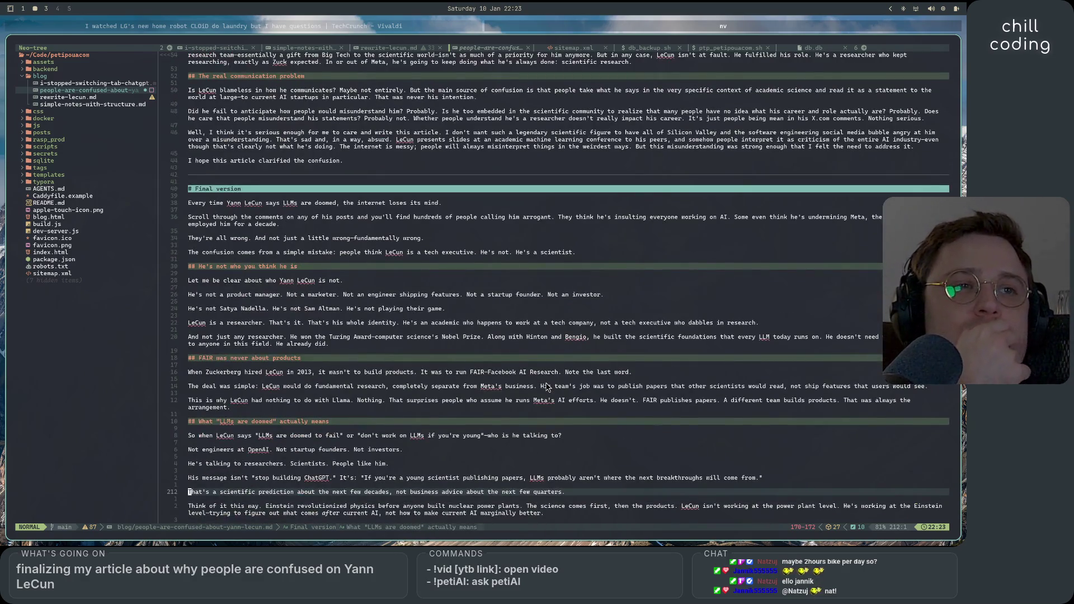
pyautogui.scroll(-10, 548, 386)
pyautogui.scroll(14, 546, 384)
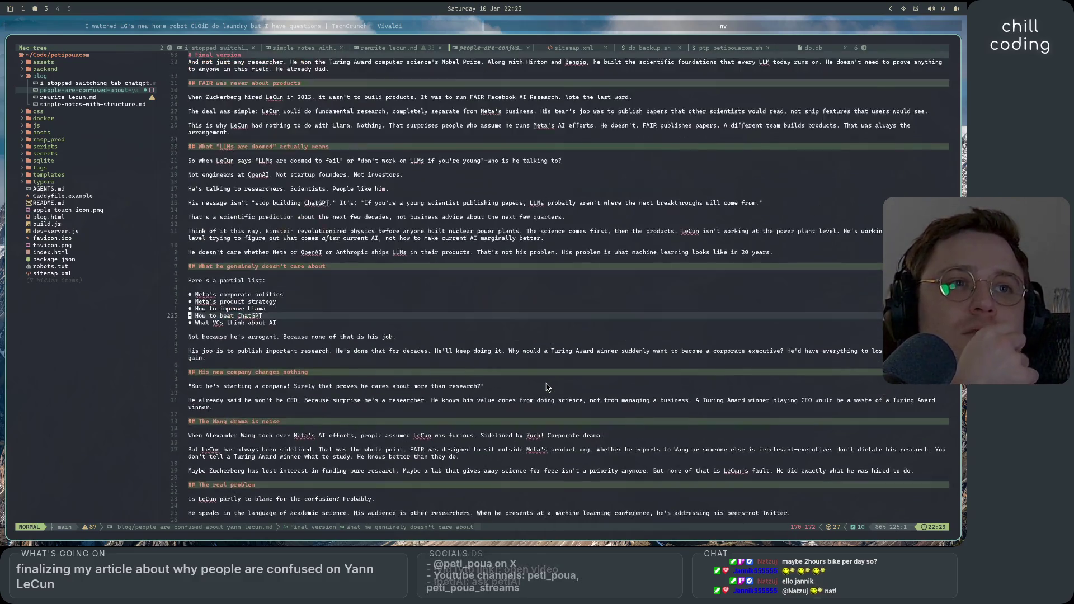
pyautogui.scroll(11, 542, 387)
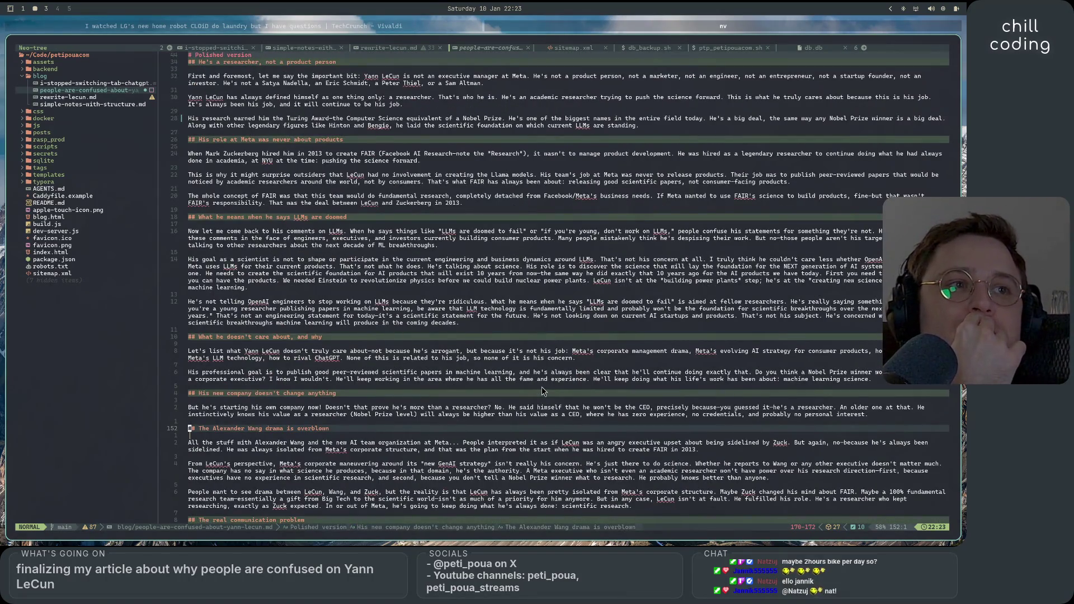
pyautogui.scroll(-15, 542, 387)
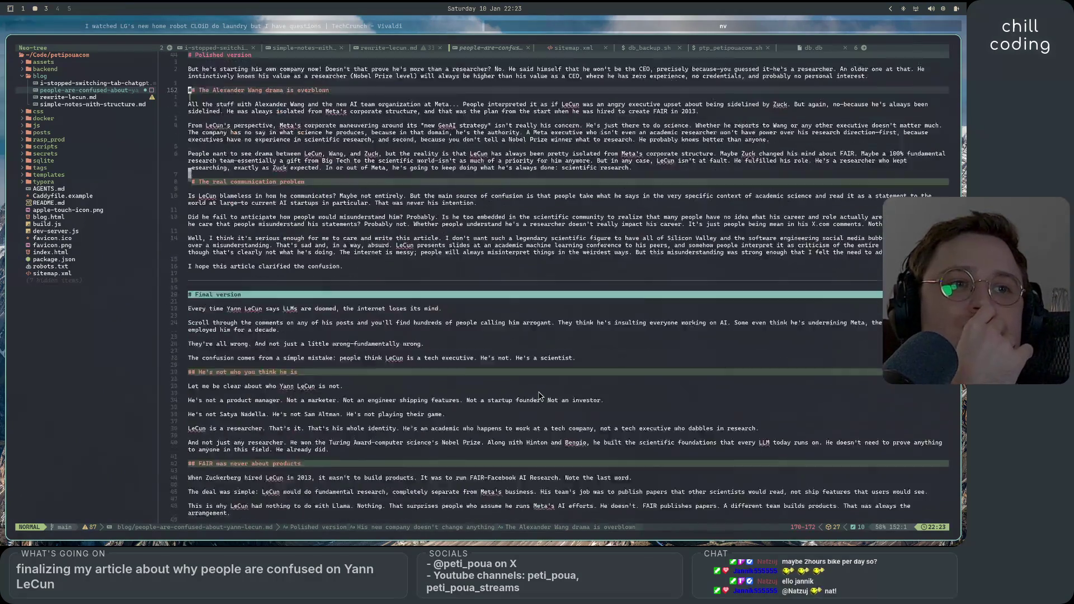
pyautogui.scroll(-20, 541, 396)
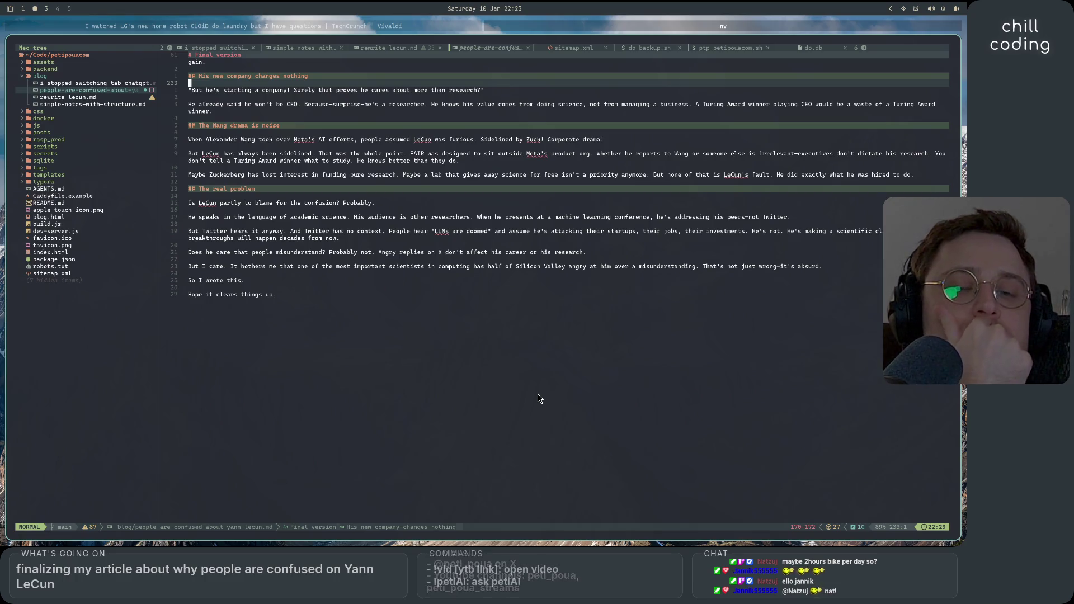
pyautogui.scroll(10, 539, 398)
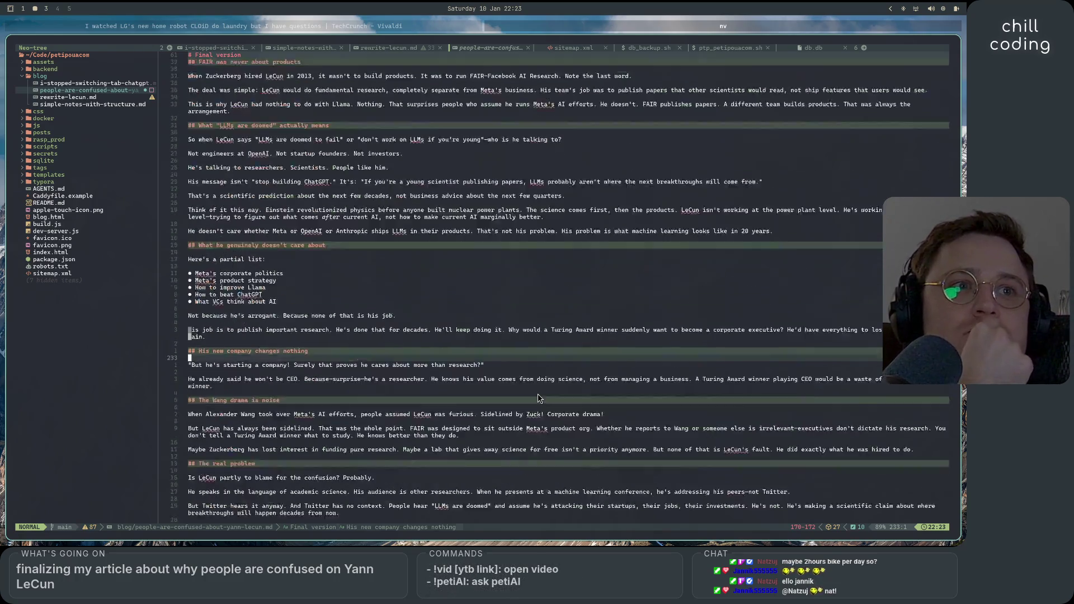
pyautogui.scroll(8, 537, 399)
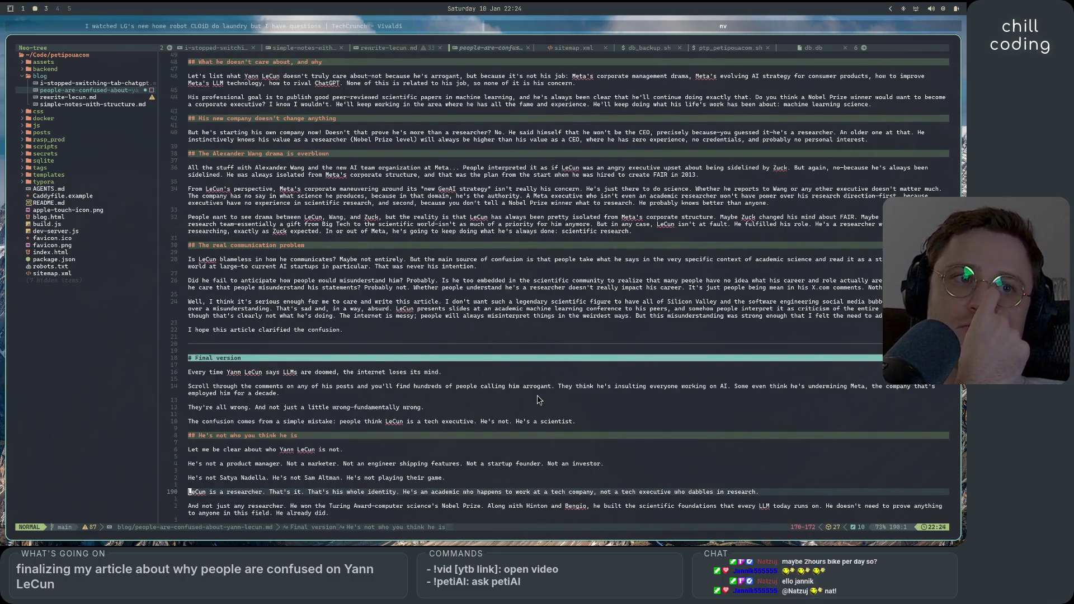
pyautogui.scroll(-2, 537, 400)
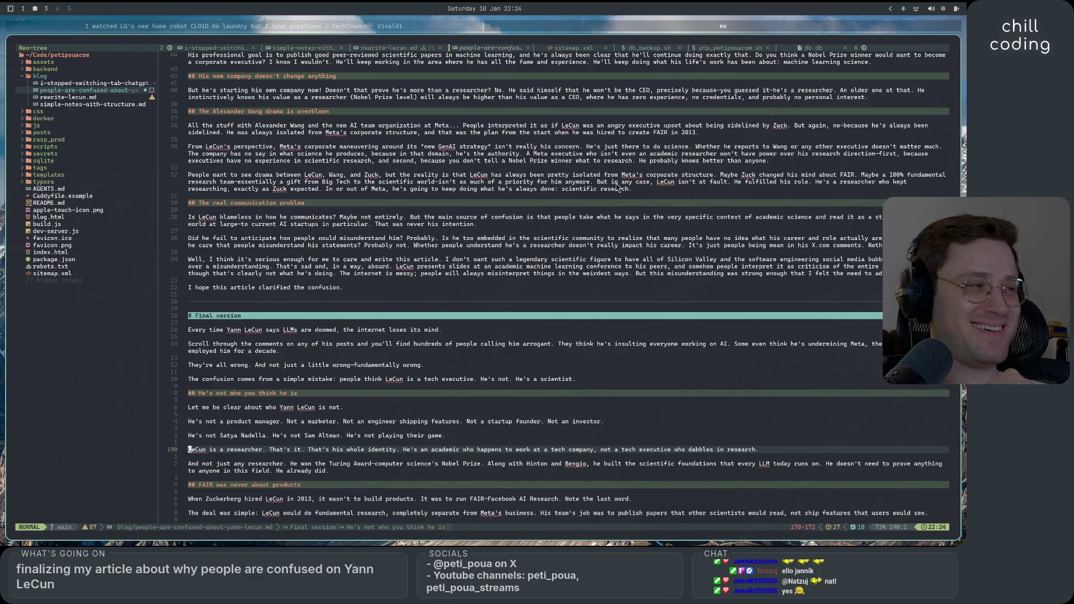
pyautogui.scroll(5, 403, 300)
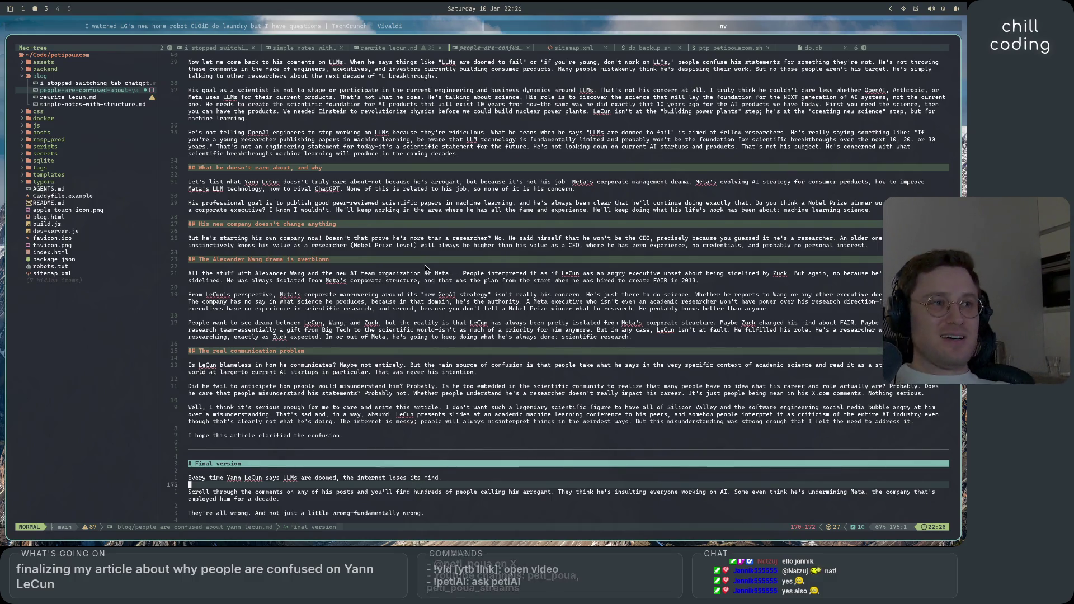
pyautogui.scroll(-1, 419, 428)
pyautogui.scroll(15, 419, 428)
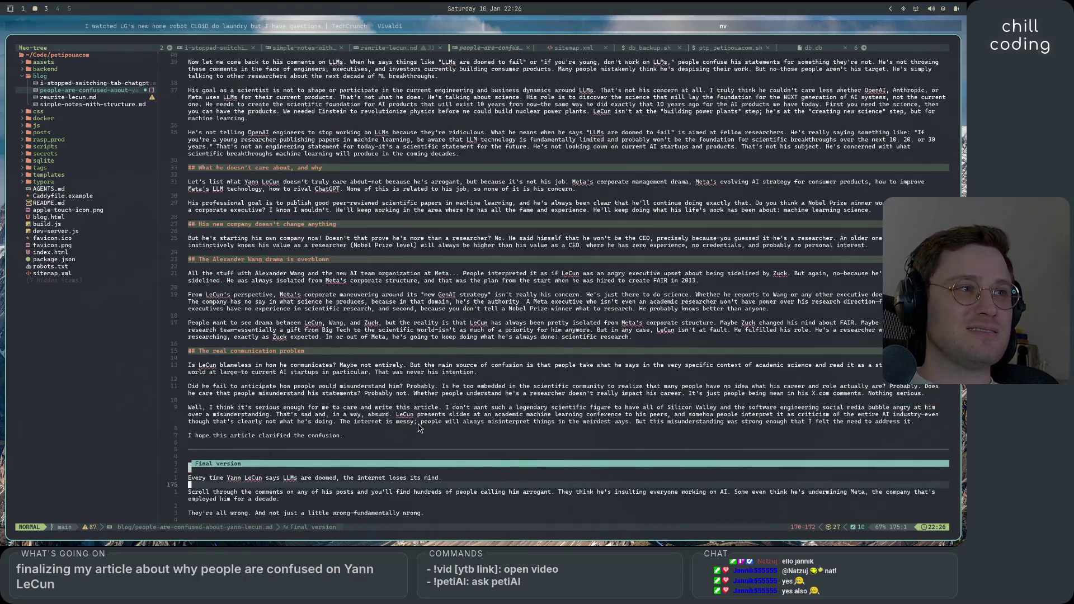
pyautogui.scroll(-8, 419, 428)
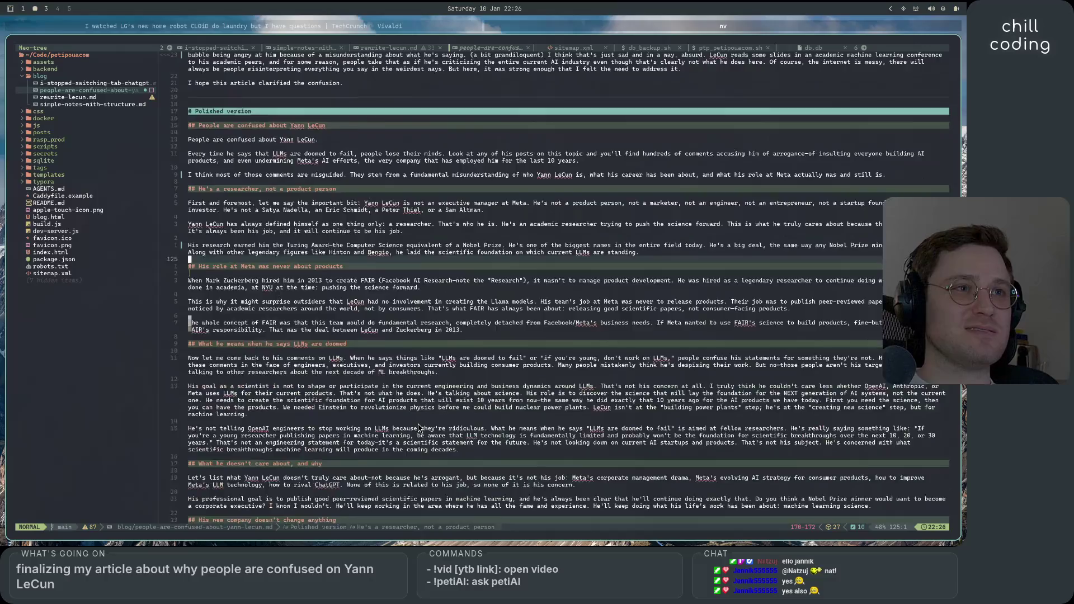
pyautogui.scroll(-14, 419, 428)
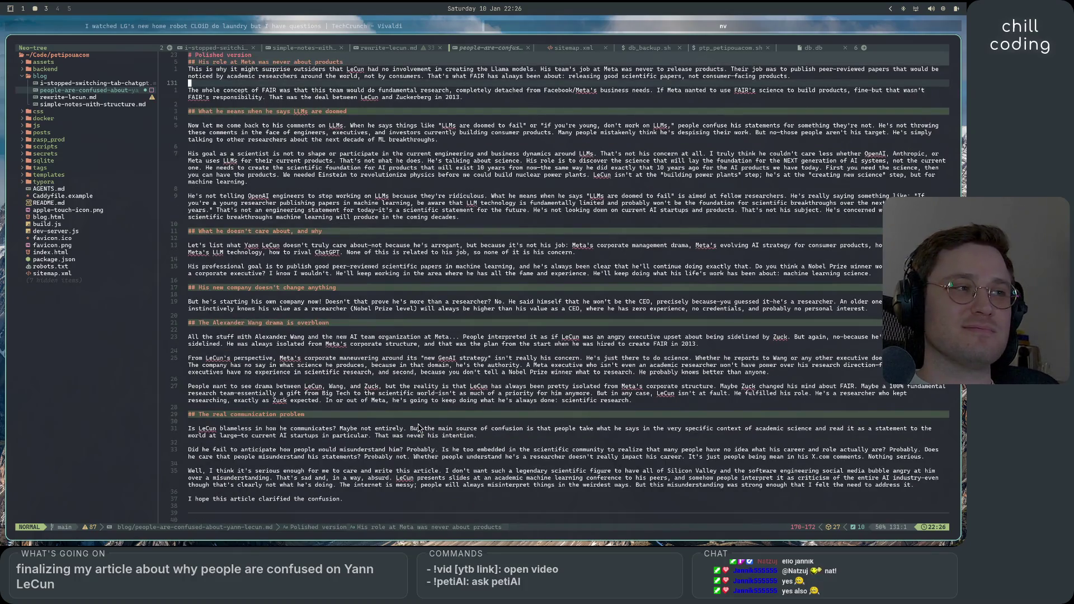
pyautogui.scroll(3, 418, 428)
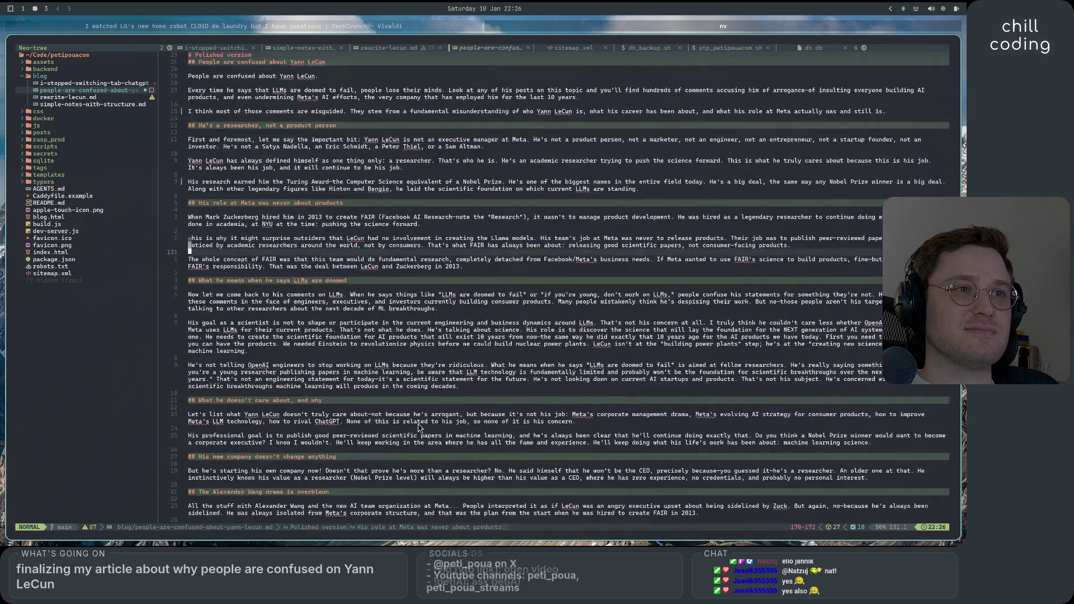
pyautogui.scroll(-3, 419, 428)
pyautogui.scroll(-9, 419, 428)
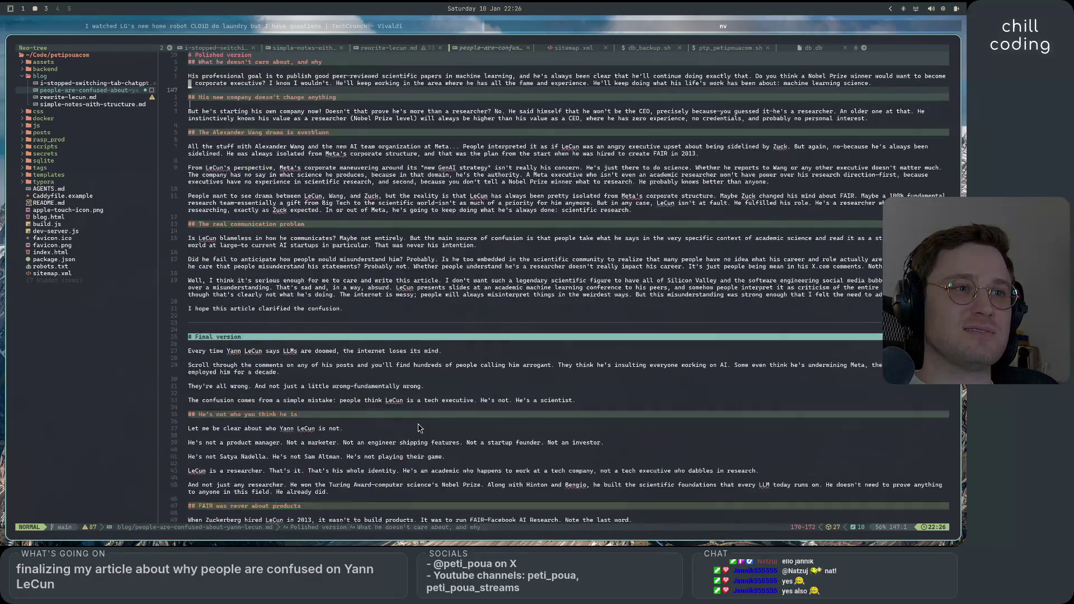
pyautogui.click(378, 317)
pyautogui.click(379, 330)
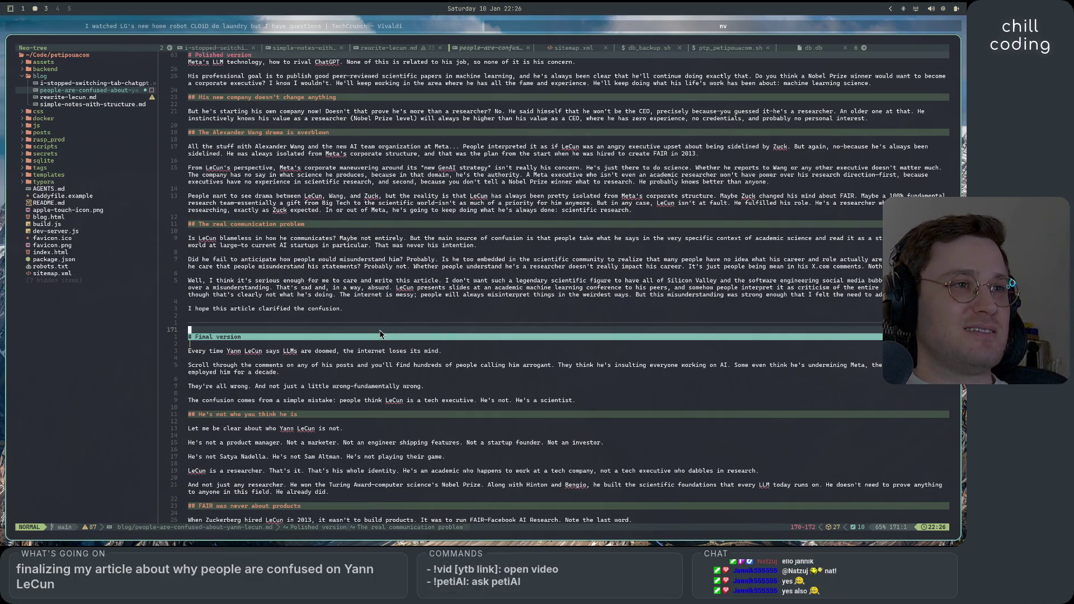
pyautogui.press('k')
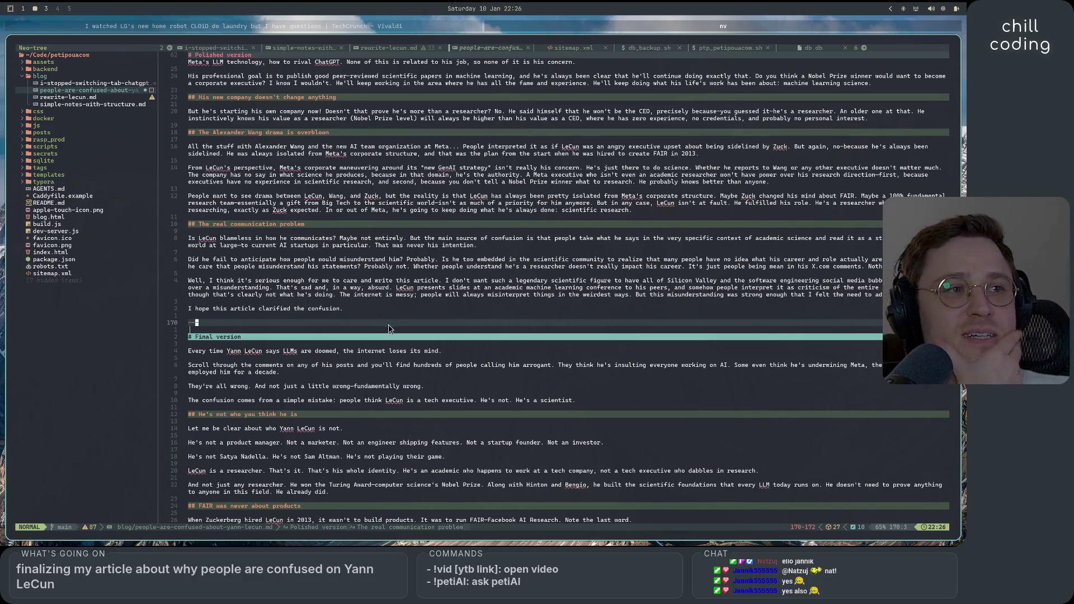
pyautogui.press('k')
pyautogui.click(404, 327)
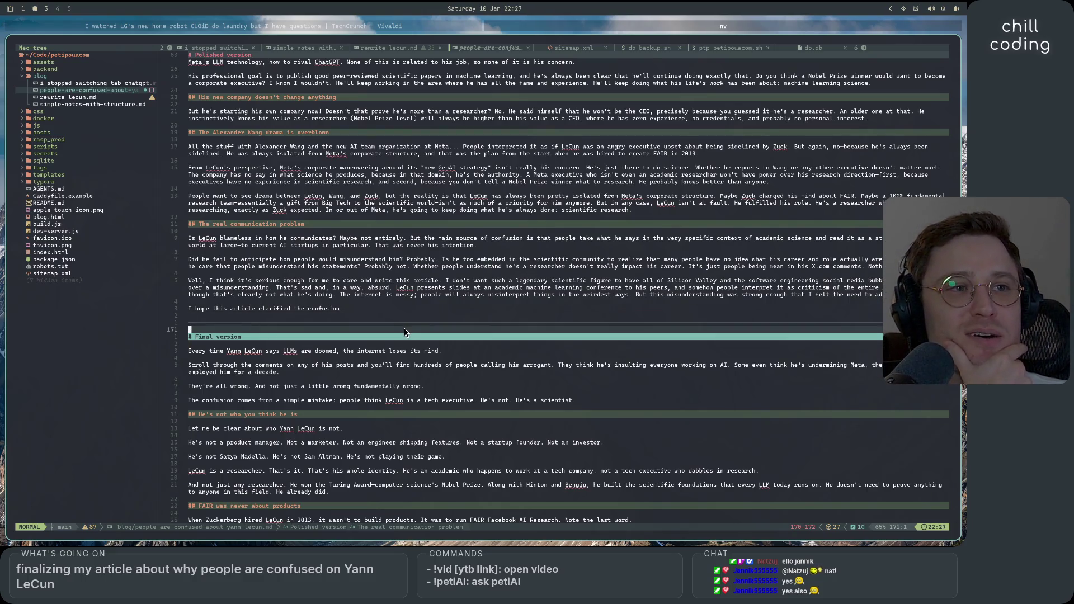
pyautogui.press('k')
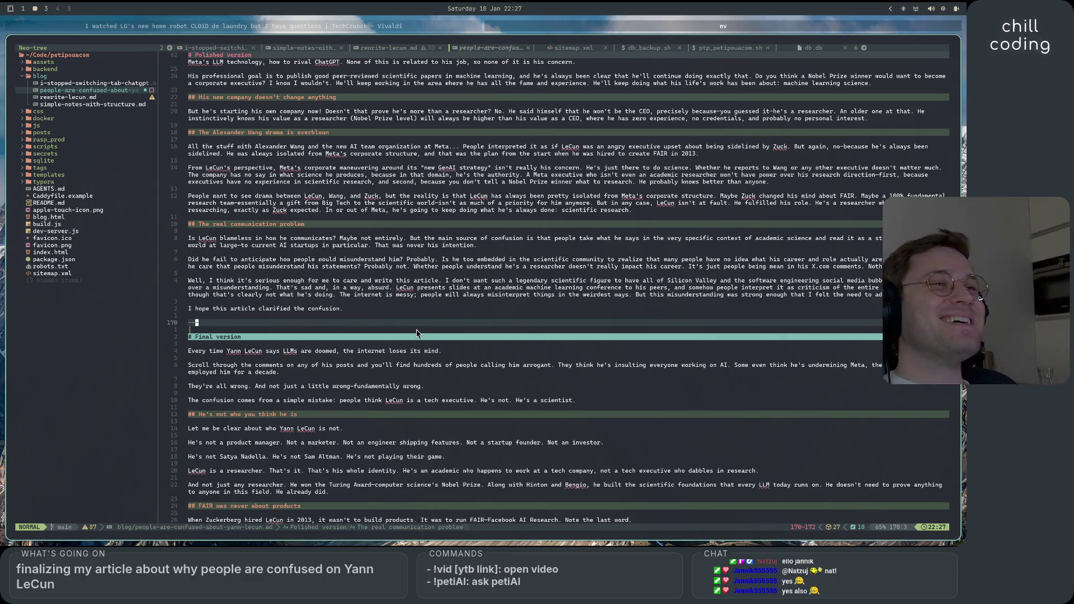
pyautogui.press('x')
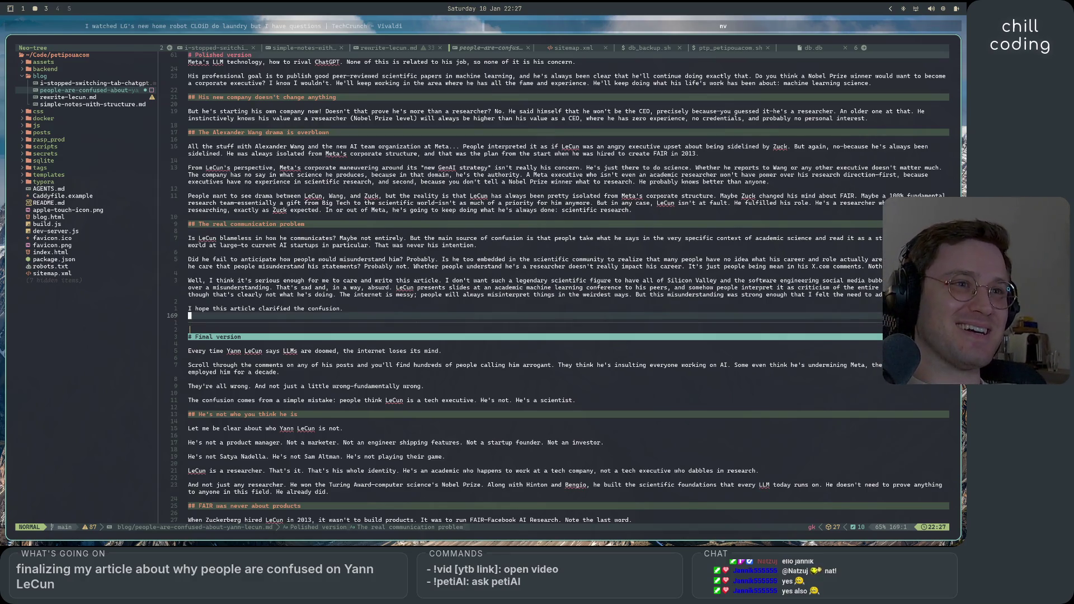
pyautogui.press('g')
pyautogui.press('k')
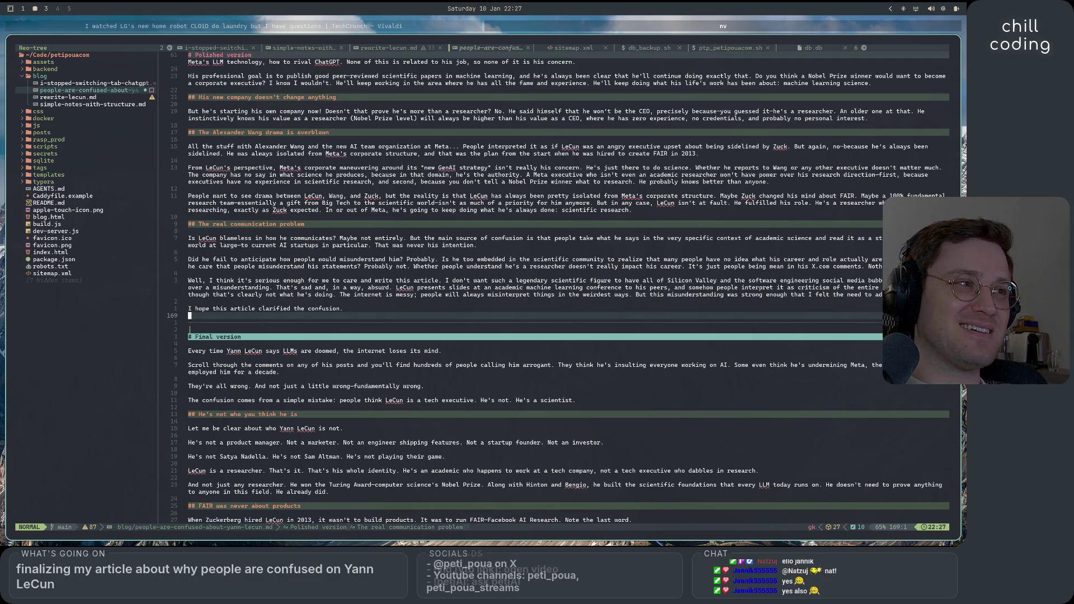
pyautogui.press('g')
pyautogui.press('j')
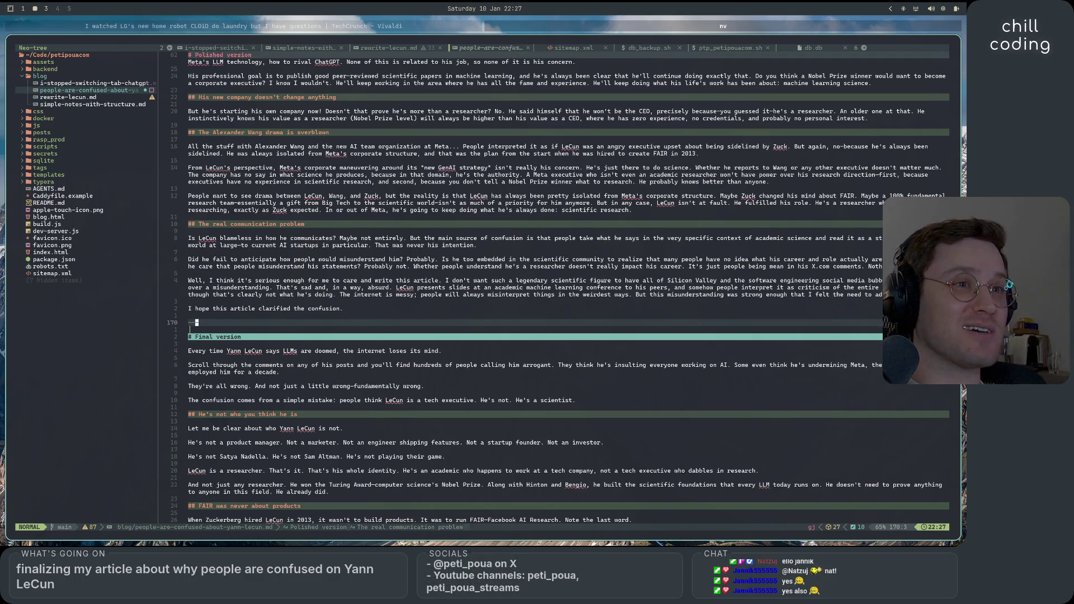
pyautogui.press('g')
pyautogui.press('k')
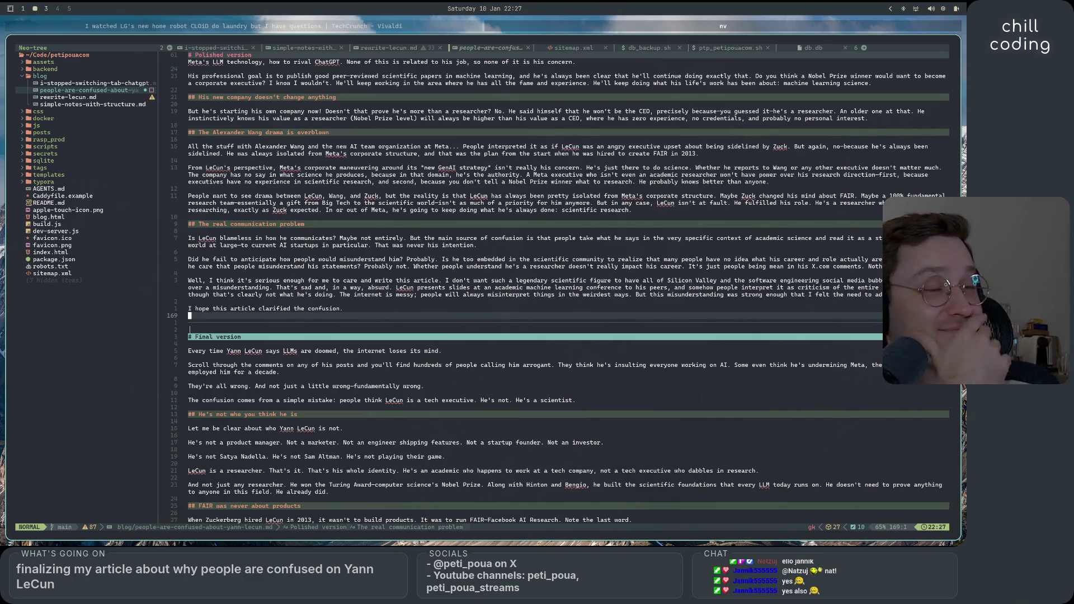
pyautogui.scroll(5, 428, 394)
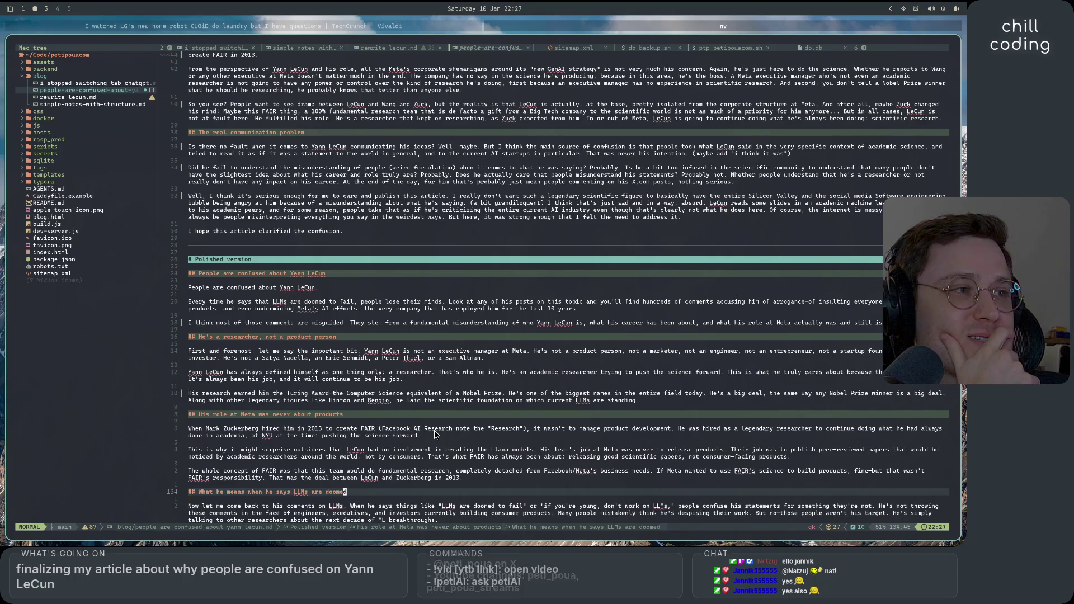
pyautogui.scroll(-10, 436, 434)
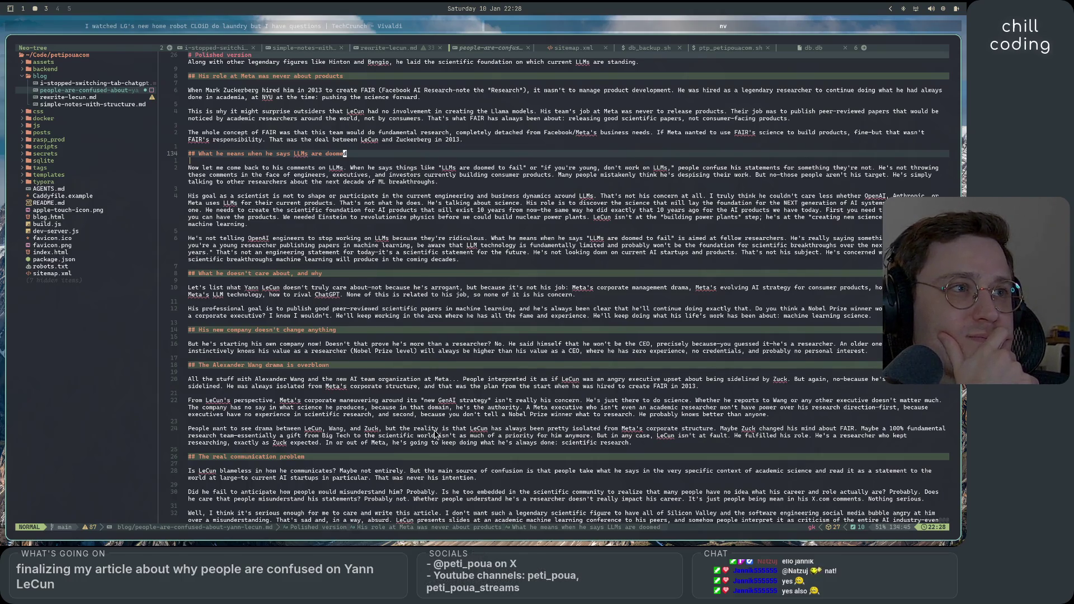
pyautogui.scroll(-15, 435, 434)
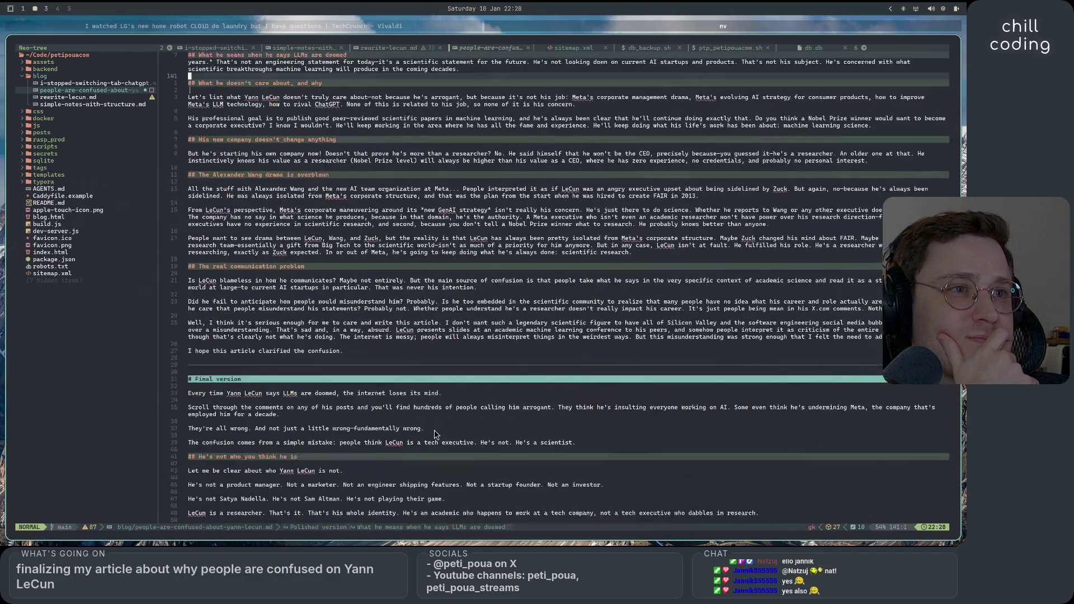
pyautogui.scroll(15, 435, 434)
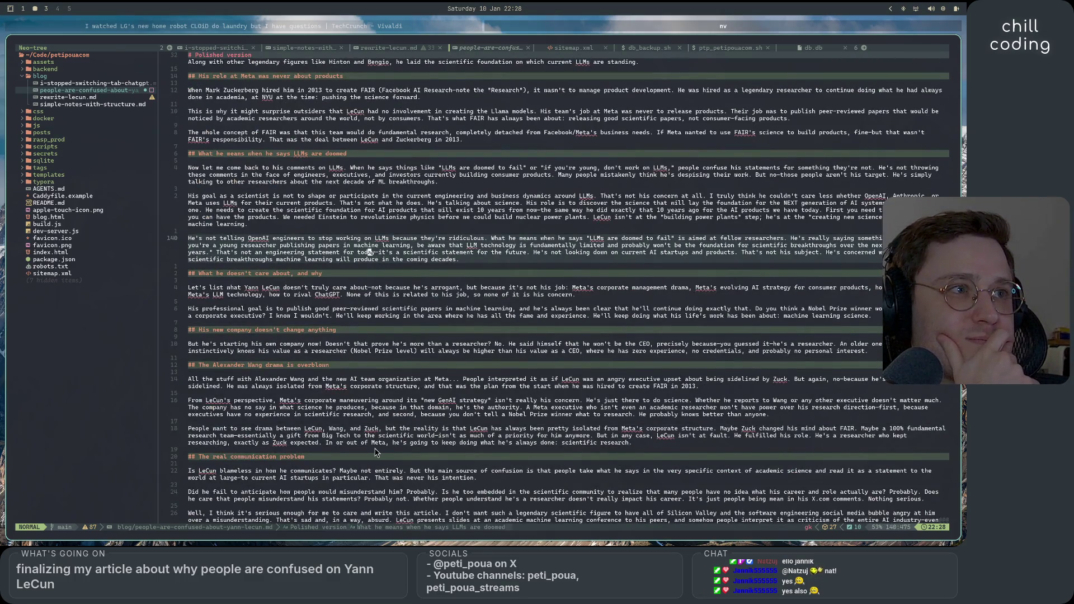
pyautogui.scroll(-15, 374, 452)
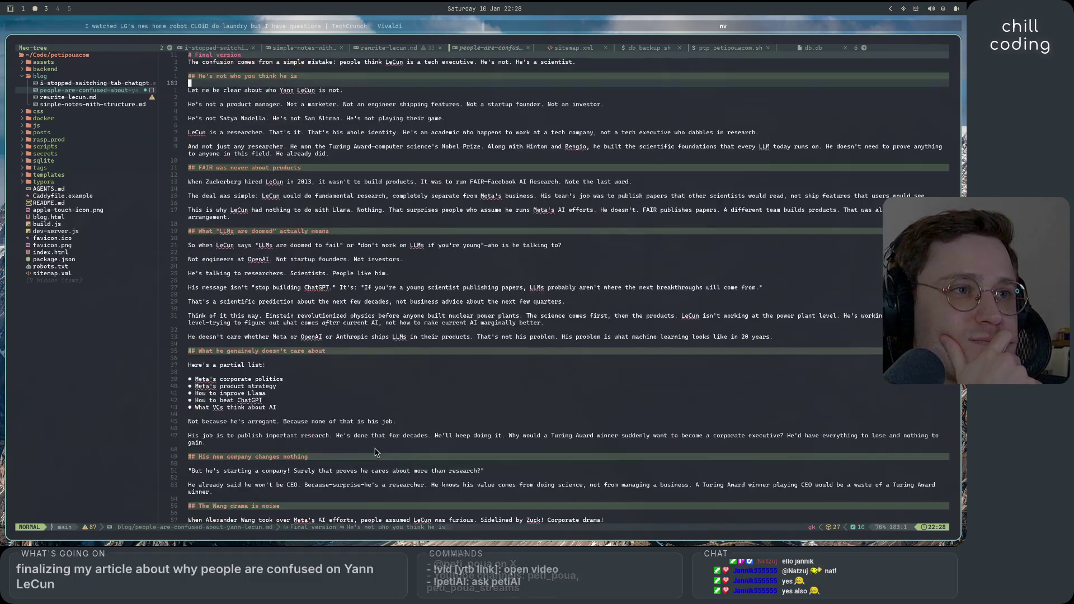
pyautogui.scroll(-7, 375, 452)
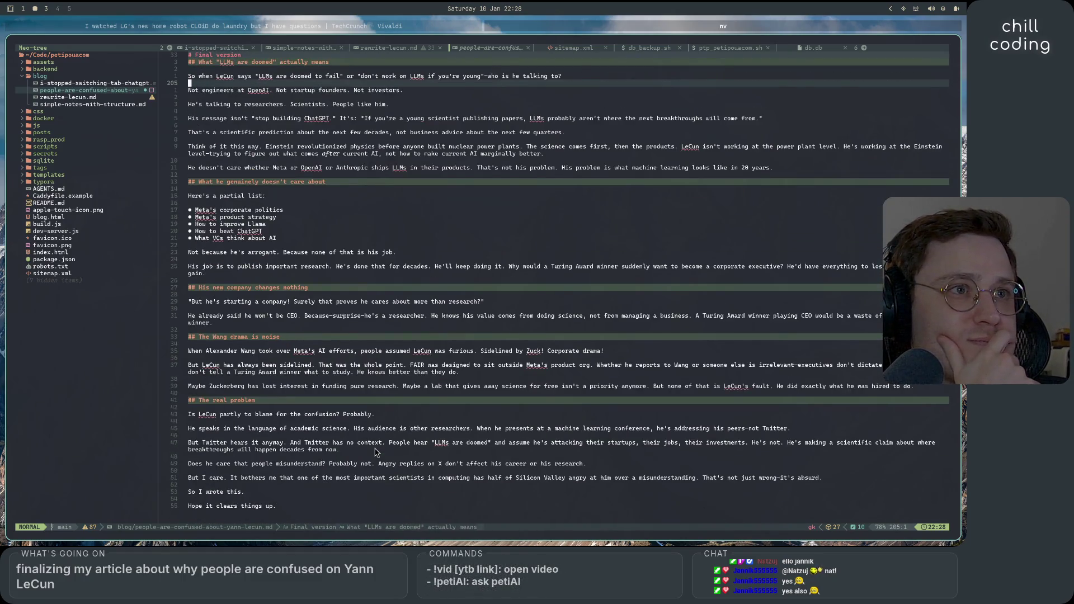
pyautogui.scroll(5, 375, 452)
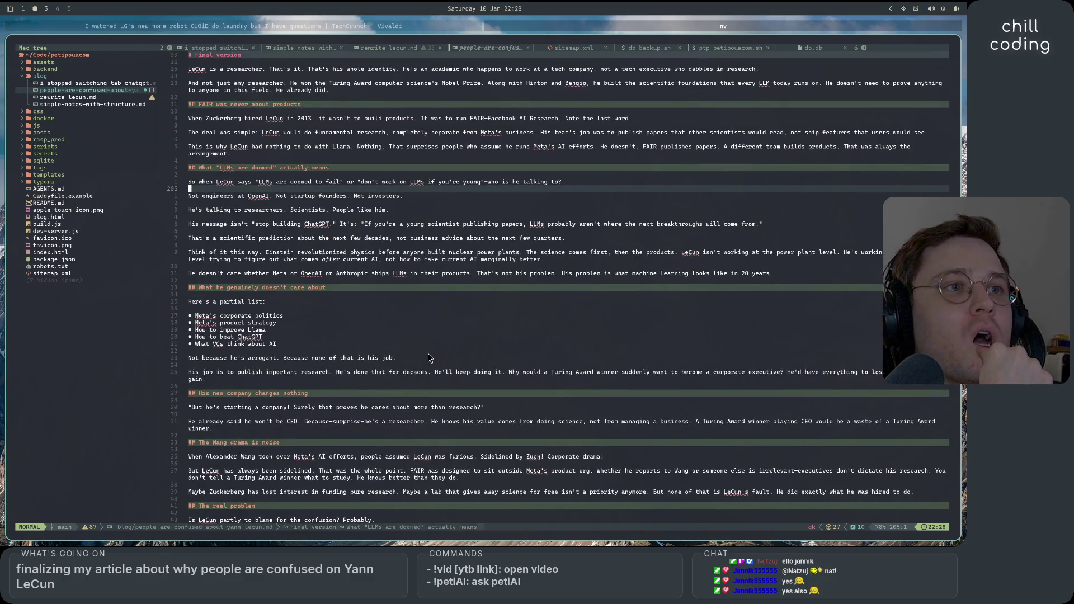
pyautogui.scroll(20, 428, 358)
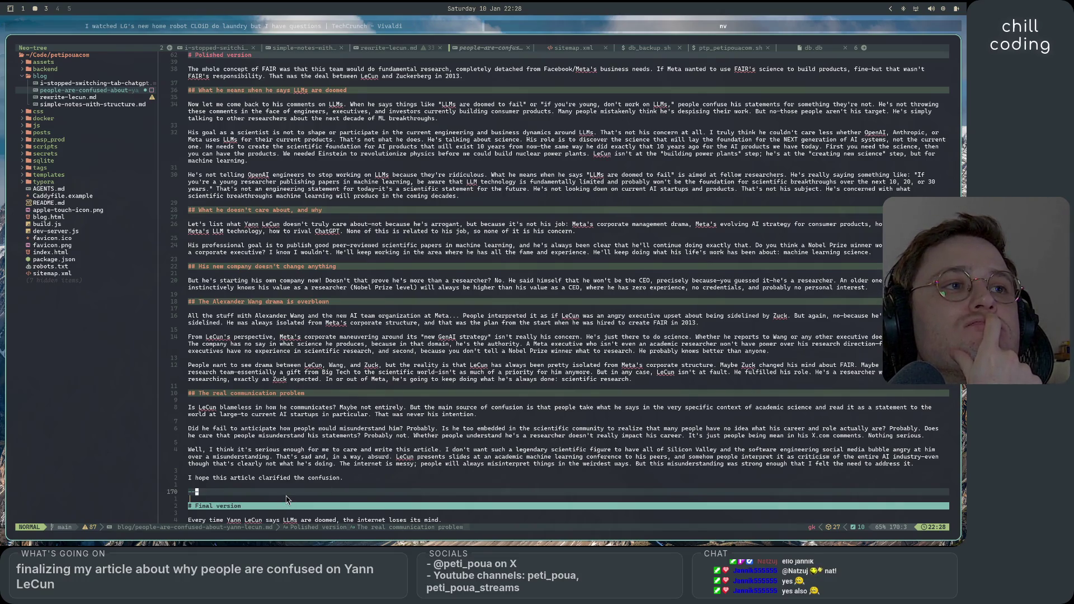
pyautogui.click(422, 323)
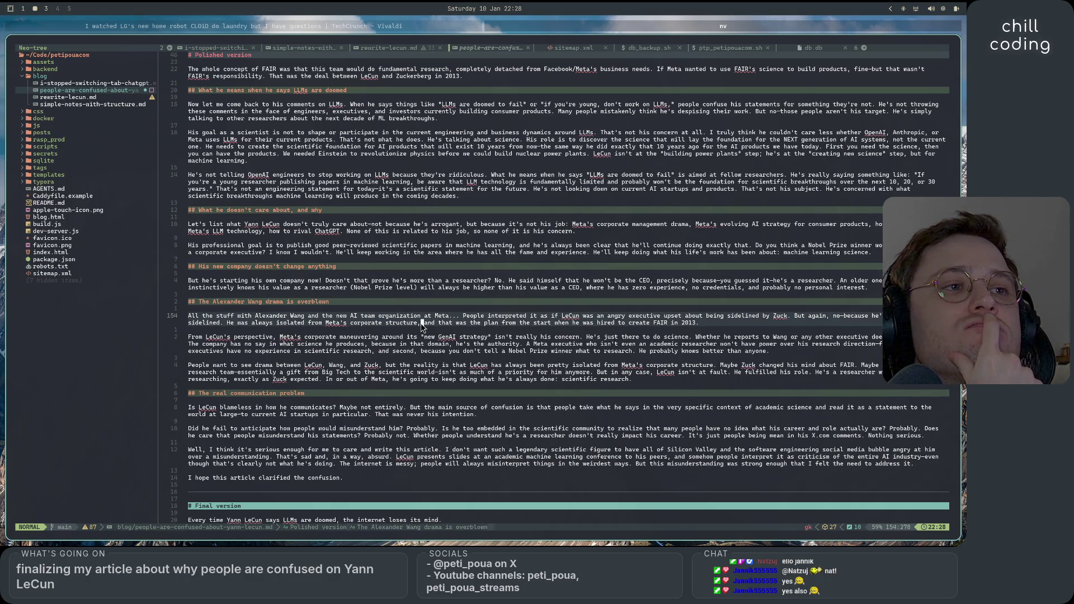
# Step: Open rewrite-lecun.md and delete the trailing period after 'Meta's AI operations'
pyautogui.doubleClick(68, 98)
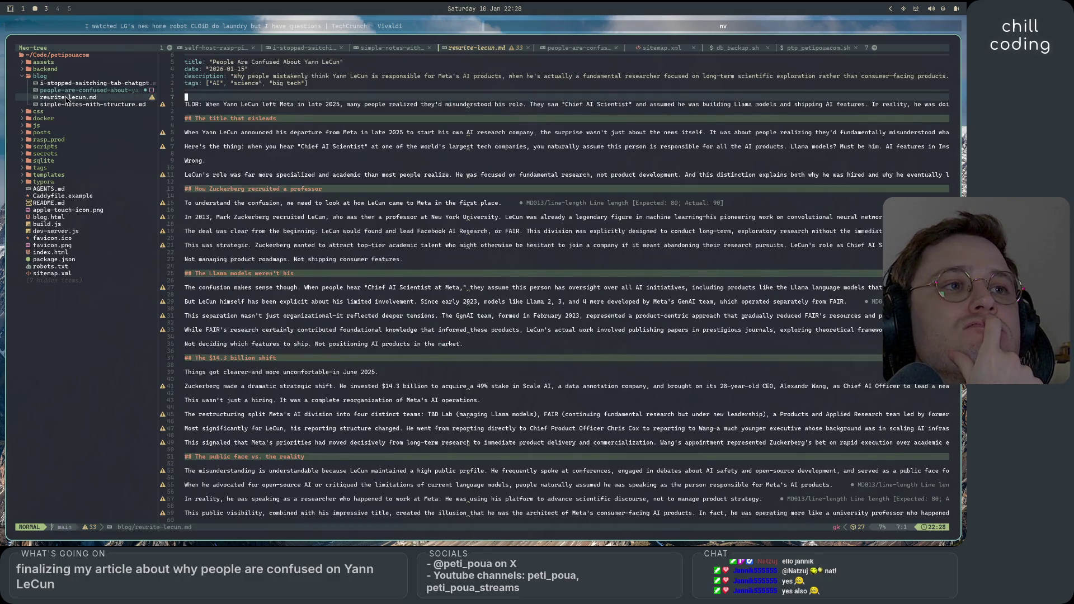
pyautogui.scroll(-6, 287, 416)
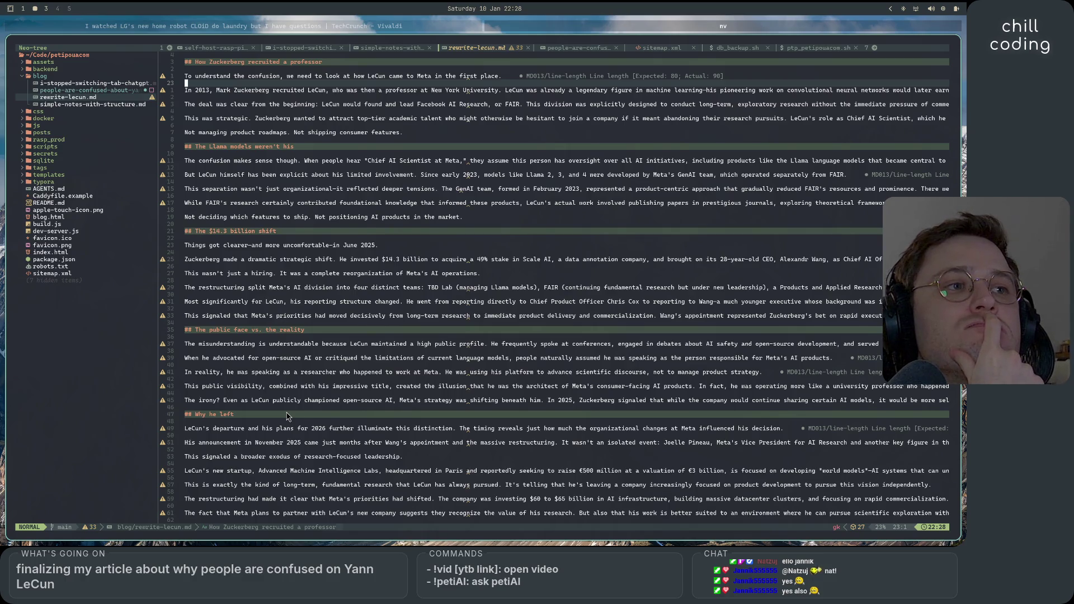
pyautogui.scroll(-4, 287, 416)
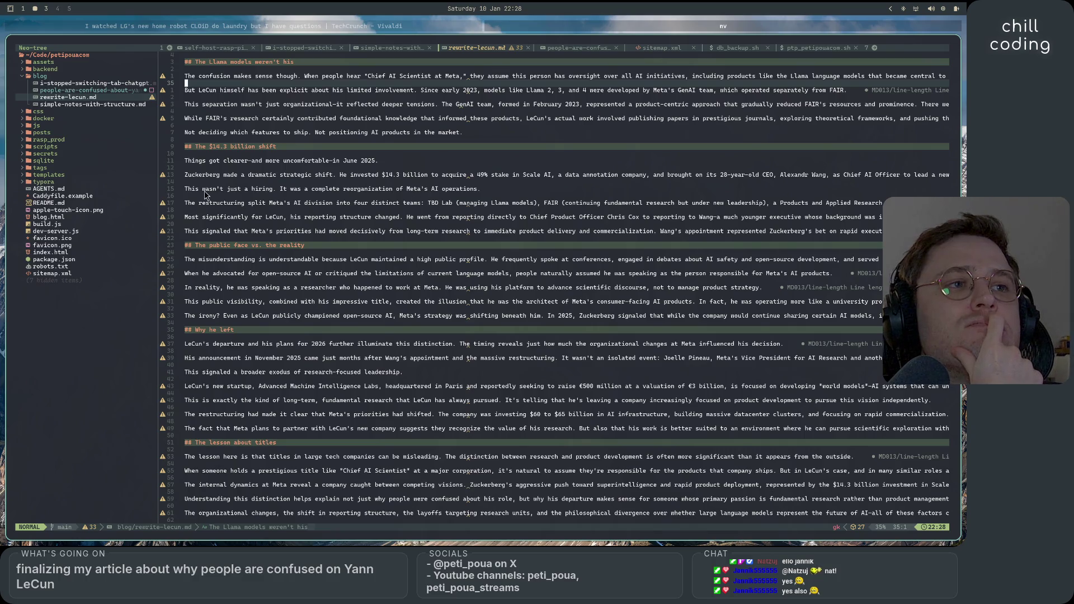
pyautogui.moveTo(193, 191); pyautogui.dragTo(497, 193)
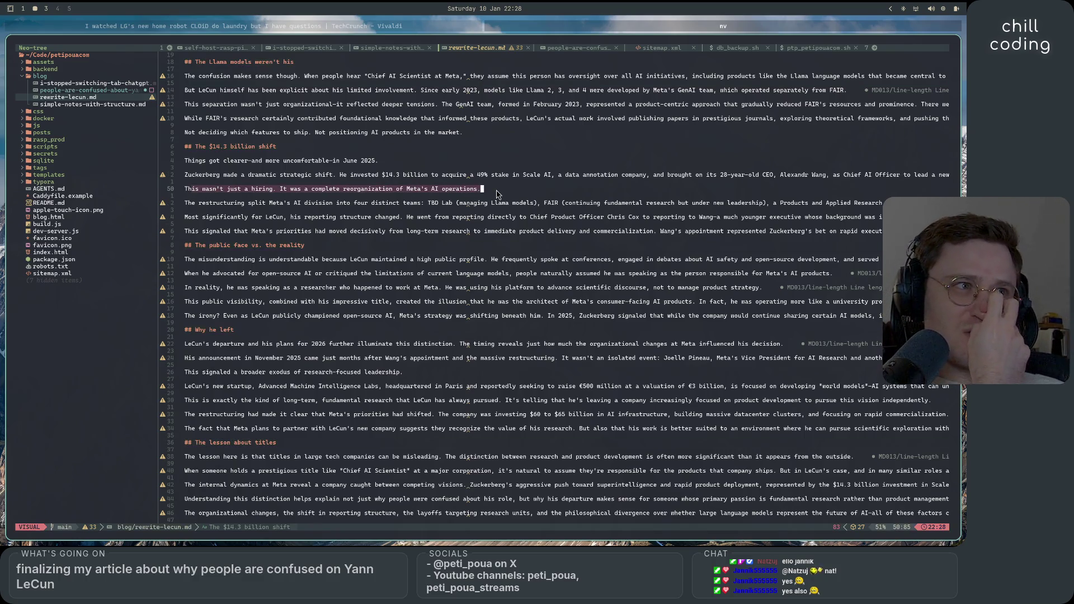
pyautogui.press('Escape')
pyautogui.press('x')
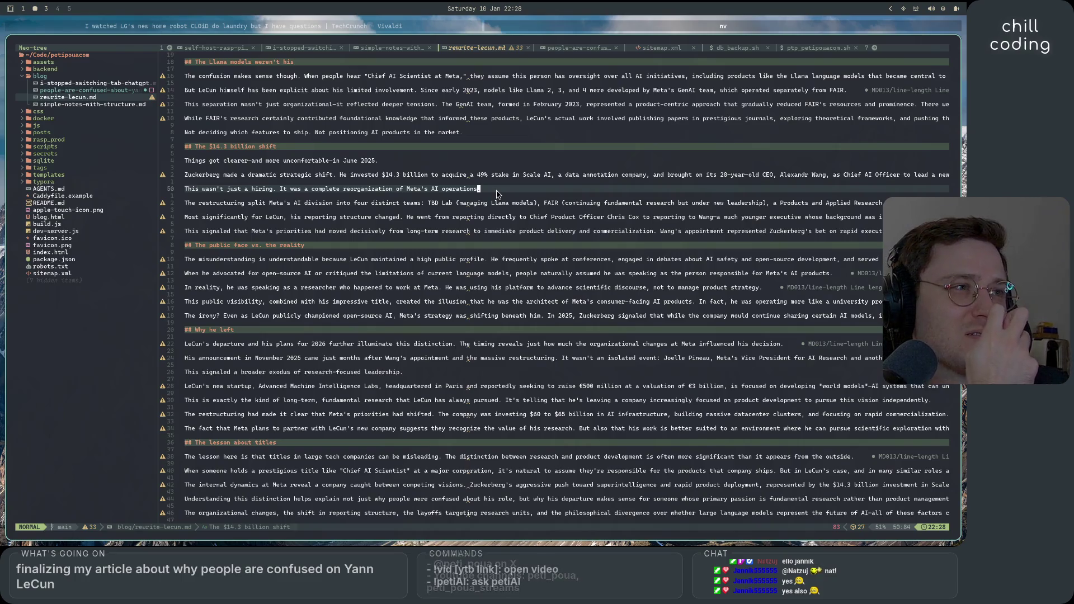
# Step: Select the restructuring paragraph's sentences about Meta's priorities and LeCun's reporting change
pyautogui.moveTo(191, 204); pyautogui.dragTo(697, 211)
pyautogui.click(592, 231)
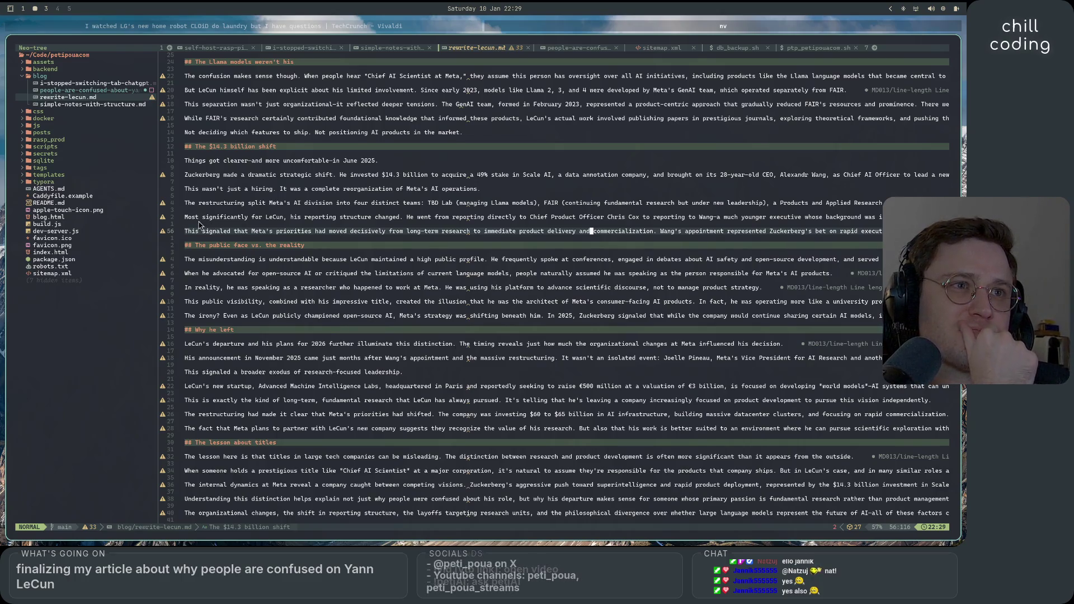
pyautogui.moveTo(188, 218); pyautogui.dragTo(918, 221)
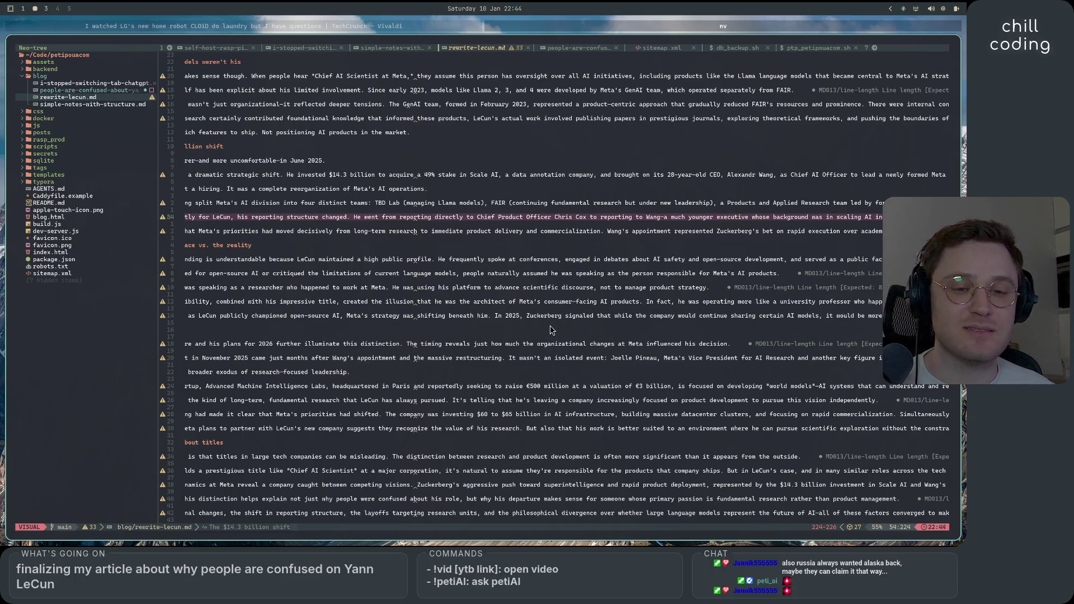
pyautogui.scroll(-7, 550, 330)
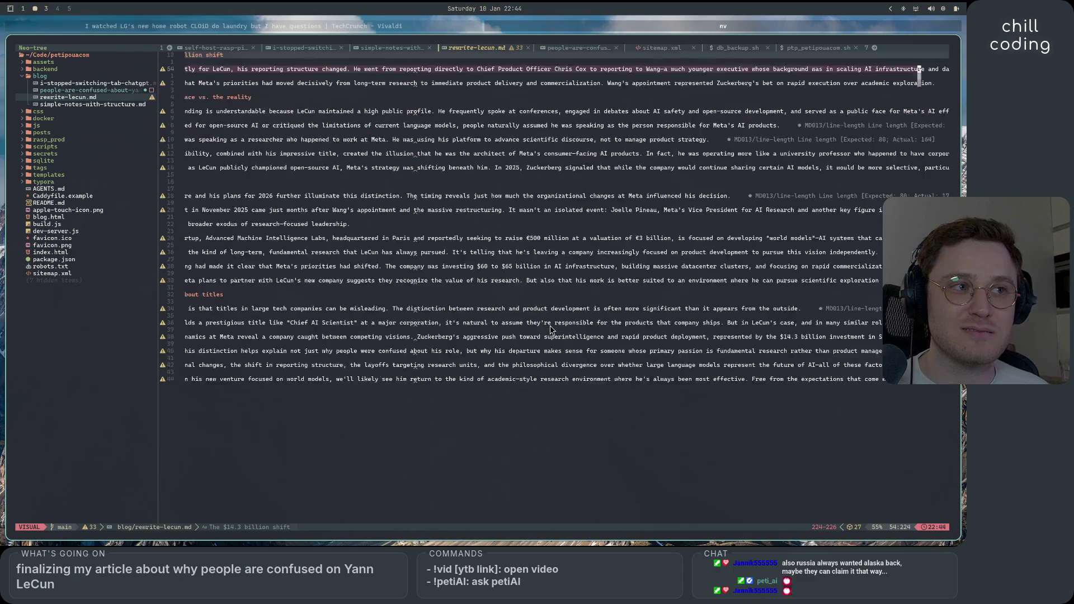
pyautogui.scroll(9, 550, 330)
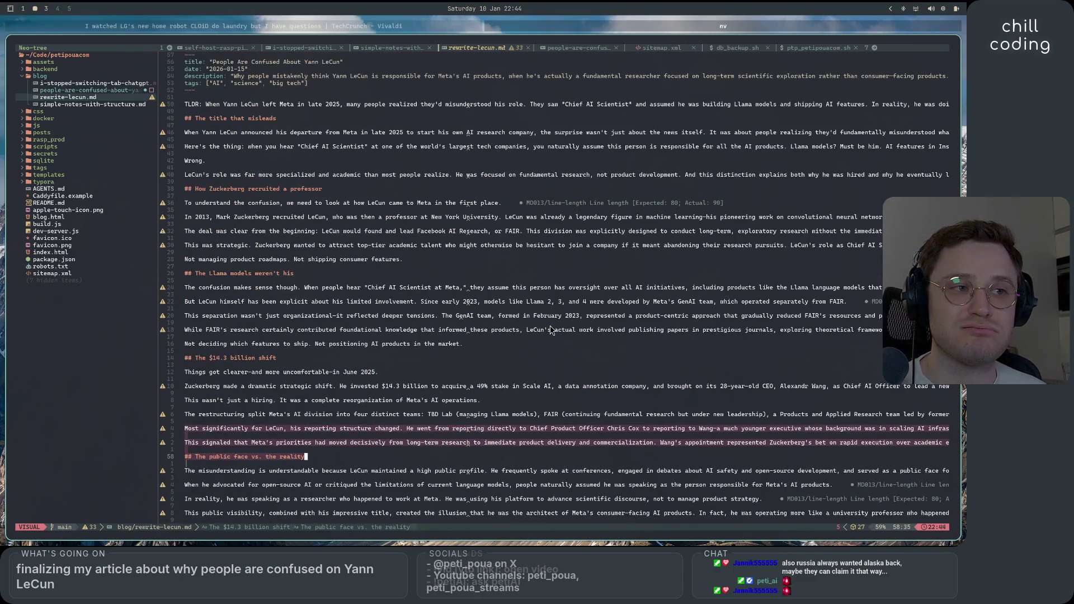
pyautogui.scroll(-3, 550, 330)
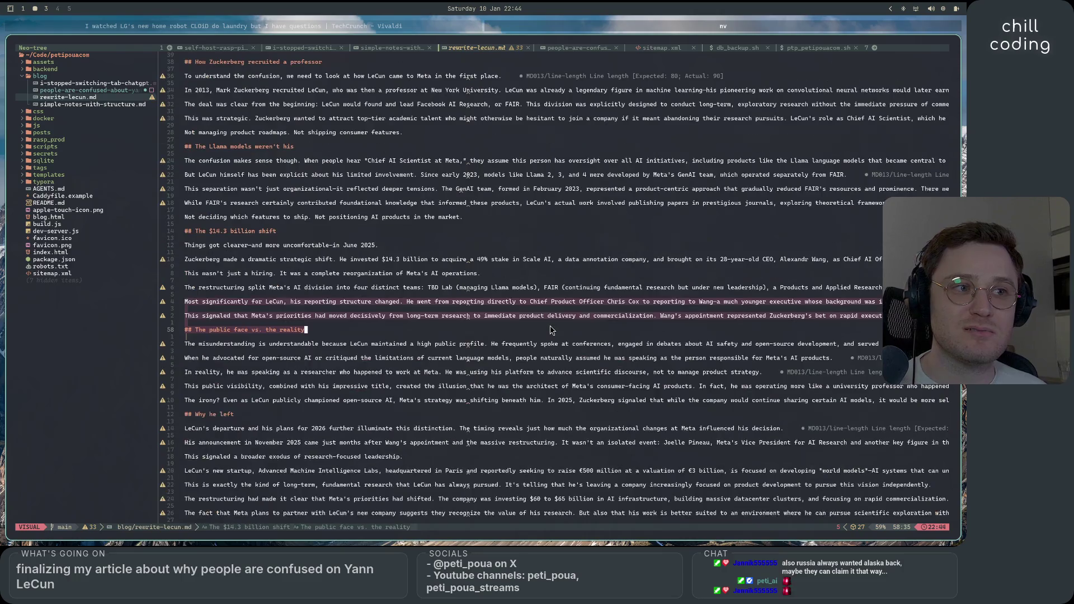
pyautogui.press('Escape')
pyautogui.press('k')
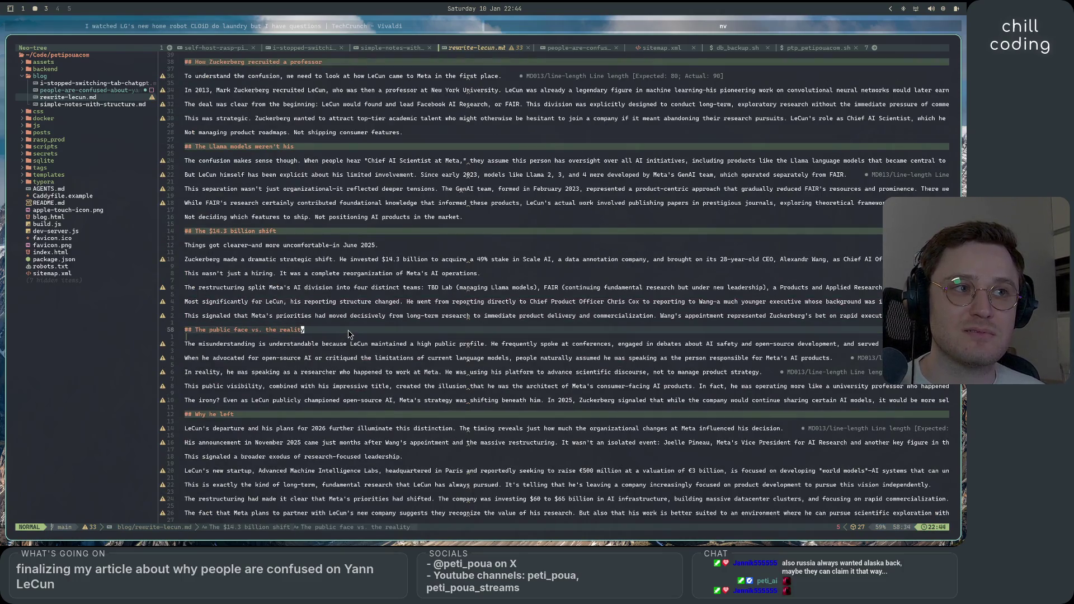
pyautogui.click(349, 330)
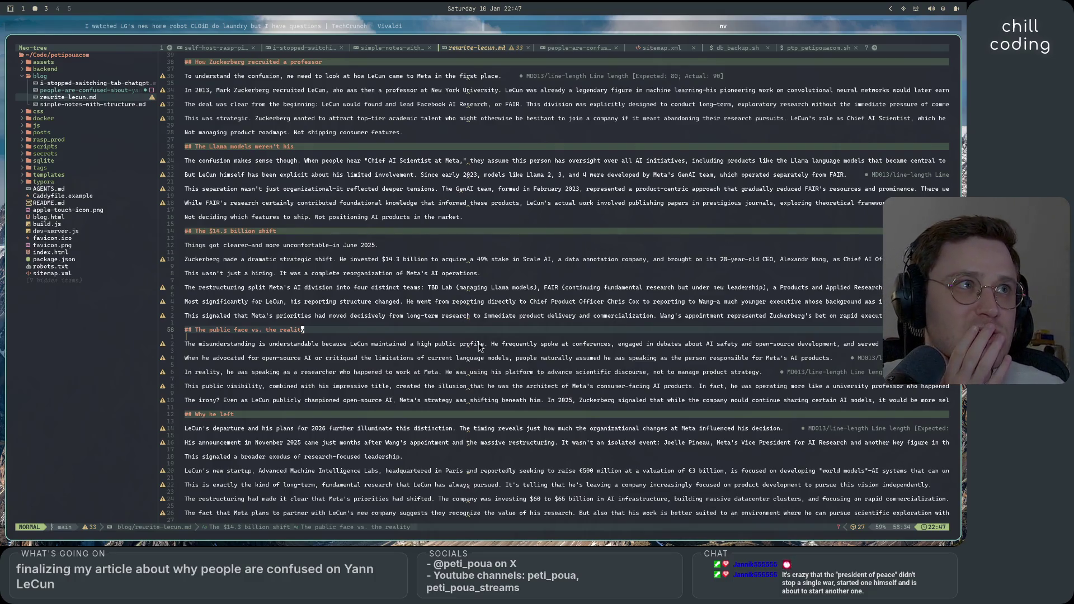
pyautogui.scroll(3, 478, 346)
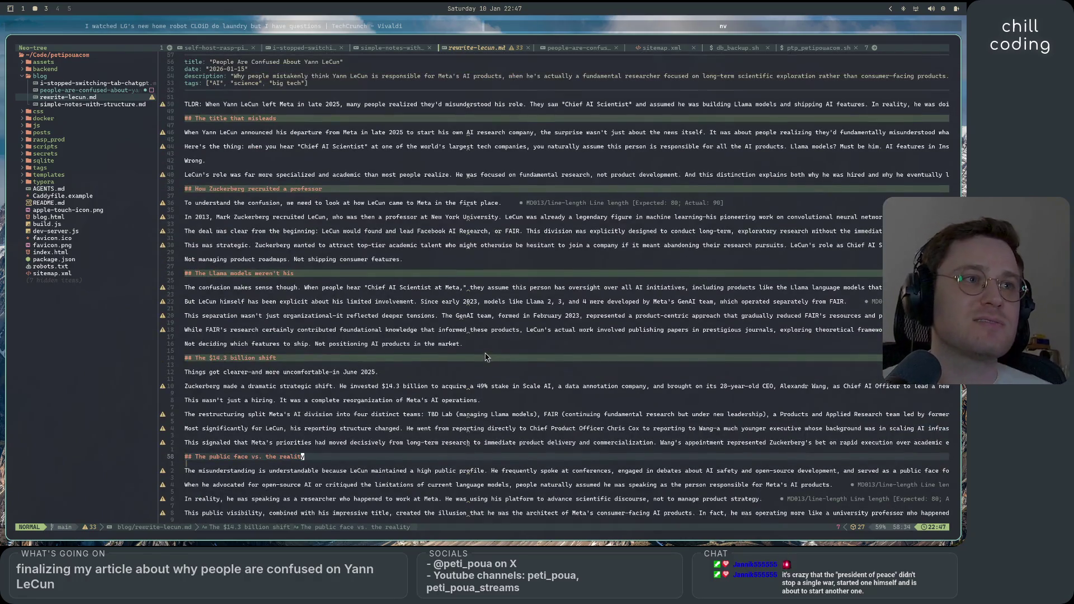
# Step: In people-are-confused-about-yann-lecun.md, copy the 61 lines from '# Polished version' to line 168
pyautogui.doubleClick(73, 90)
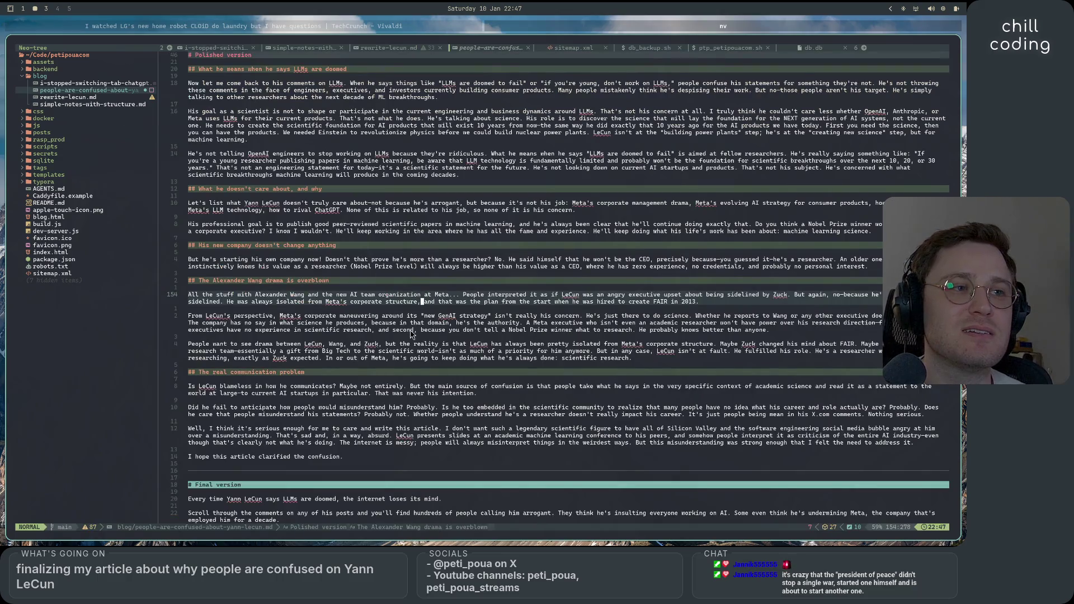
pyautogui.scroll(-2, 411, 347)
pyautogui.scroll(-15, 411, 347)
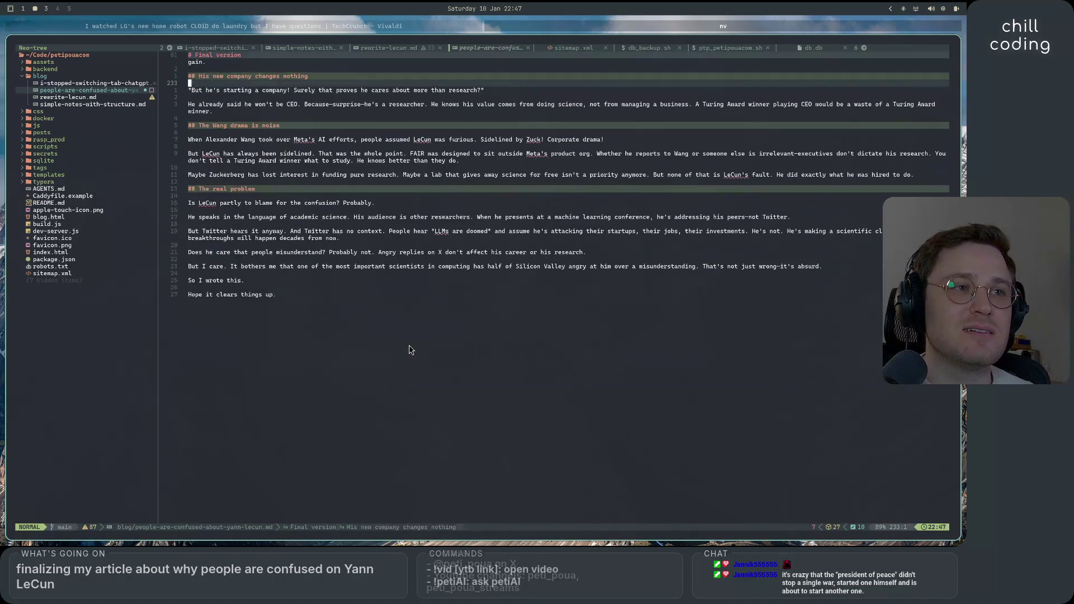
pyautogui.scroll(20, 413, 402)
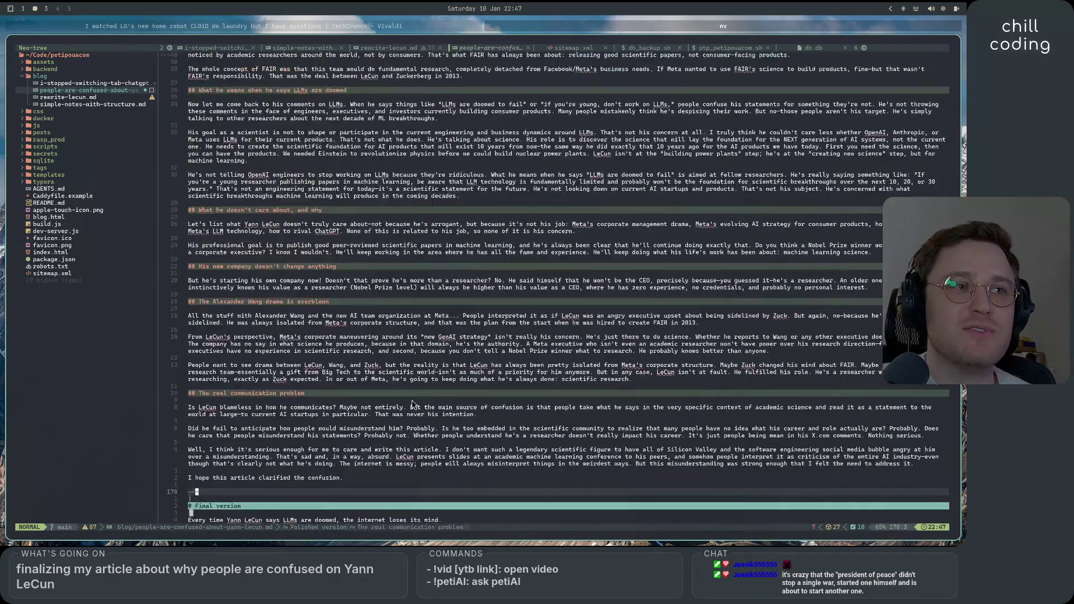
pyautogui.moveTo(387, 395); pyautogui.dragTo(390, 97)
pyautogui.scroll(14, 390, 296)
pyautogui.scroll(5, 389, 295)
pyautogui.moveTo(390, 295)
pyautogui.mouseDown()
pyautogui.moveTo(291, 307)
pyautogui.moveTo(189, 260)
pyautogui.mouseUp()
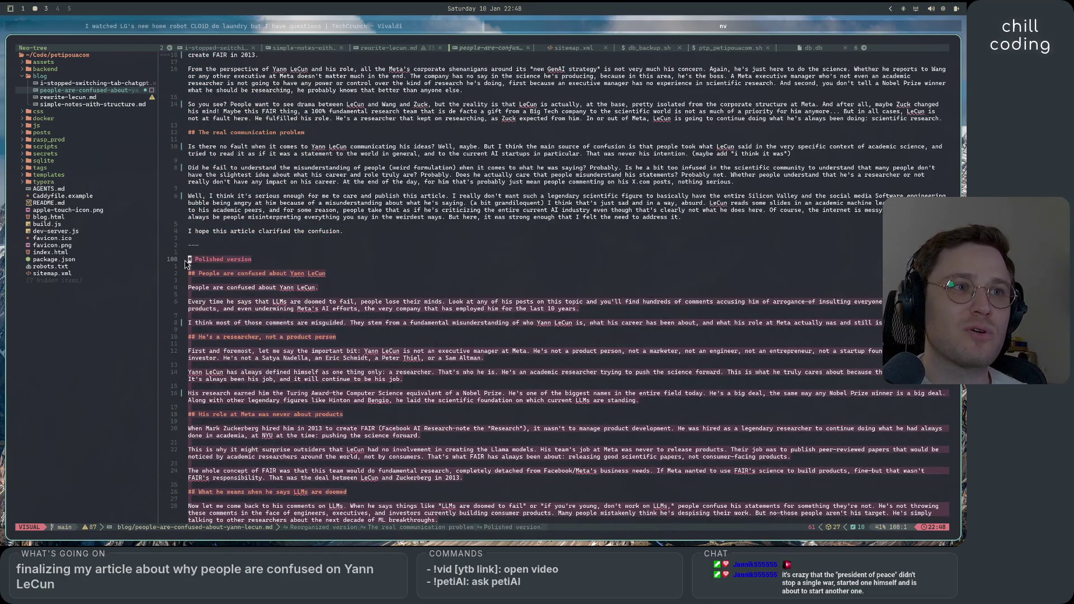
pyautogui.rightClick(214, 272)
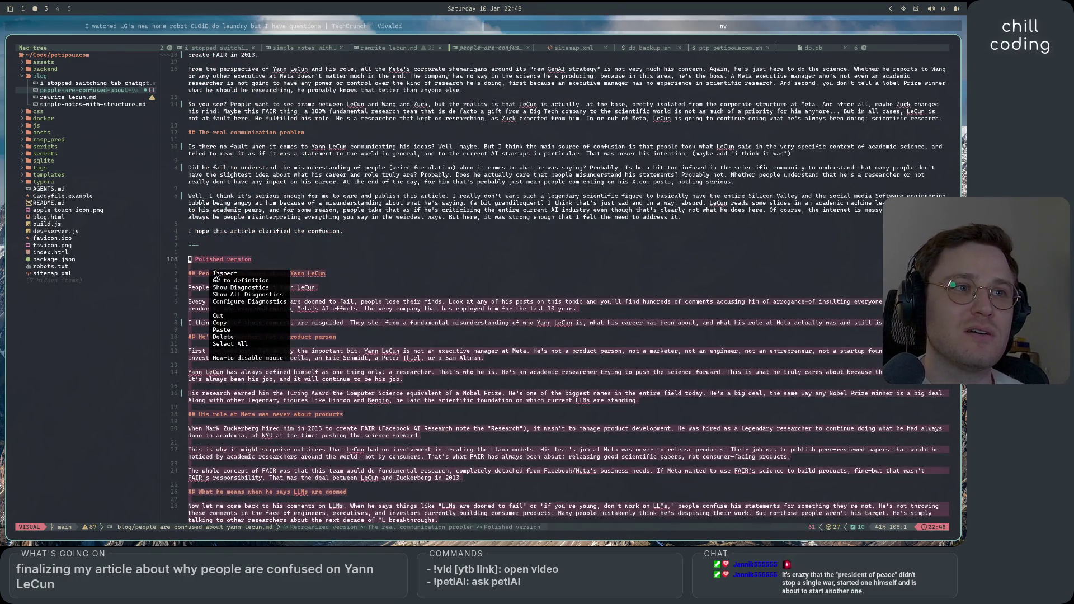
pyautogui.click(240, 324)
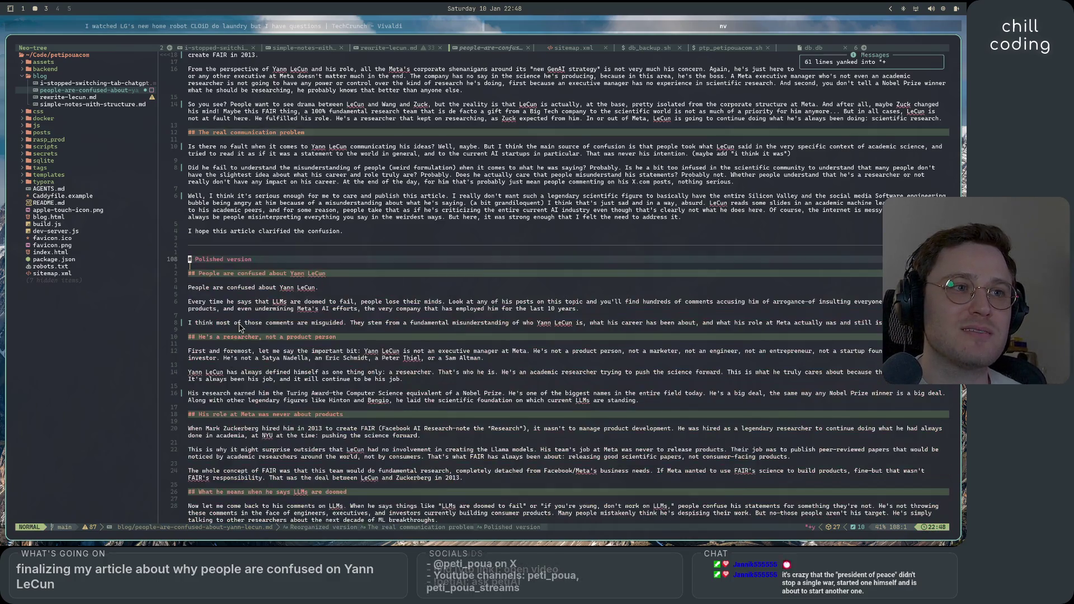
pyautogui.scroll(20, 307, 424)
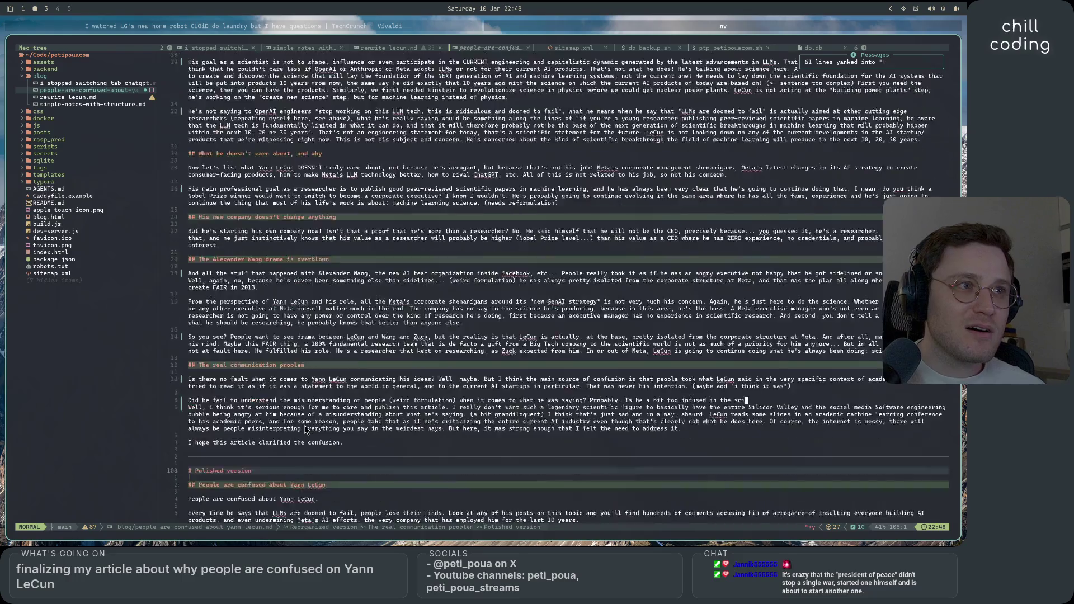